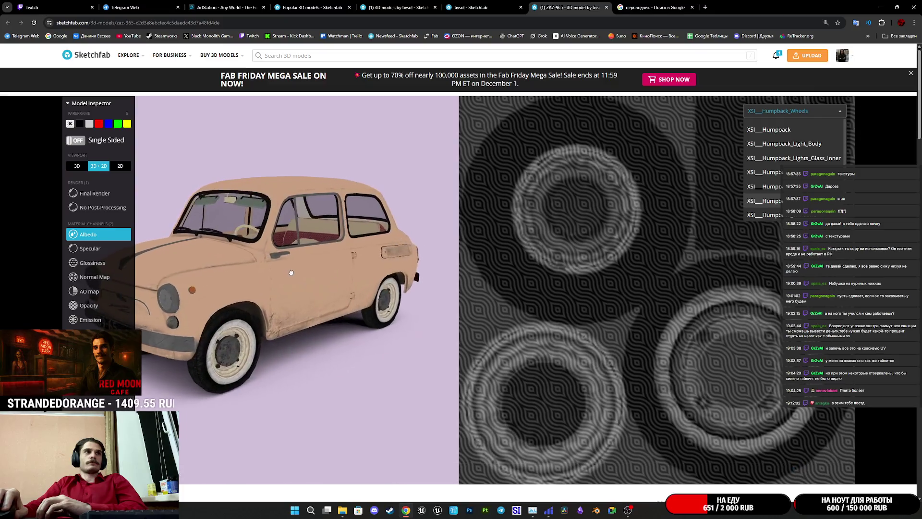
Step: Pick the XSI__Humpback_Light_Body material and orbit the ZAZ-965 car to view it from behind
{"action": "left_click", "coordinate": [826, 112]}
{"action": "left_click", "coordinate": [827, 112]}
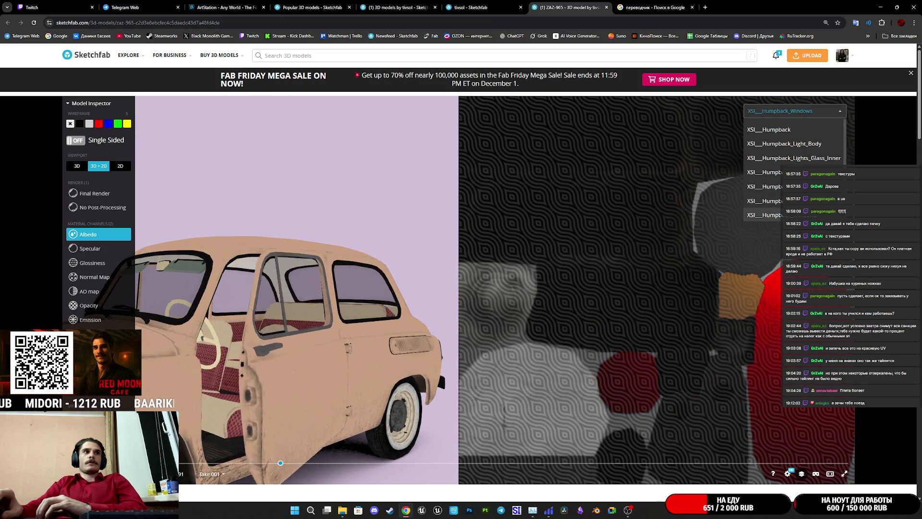
{"action": "scroll", "coordinate": [793, 168], "scroll_direction": "down", "scroll_amount": 1}
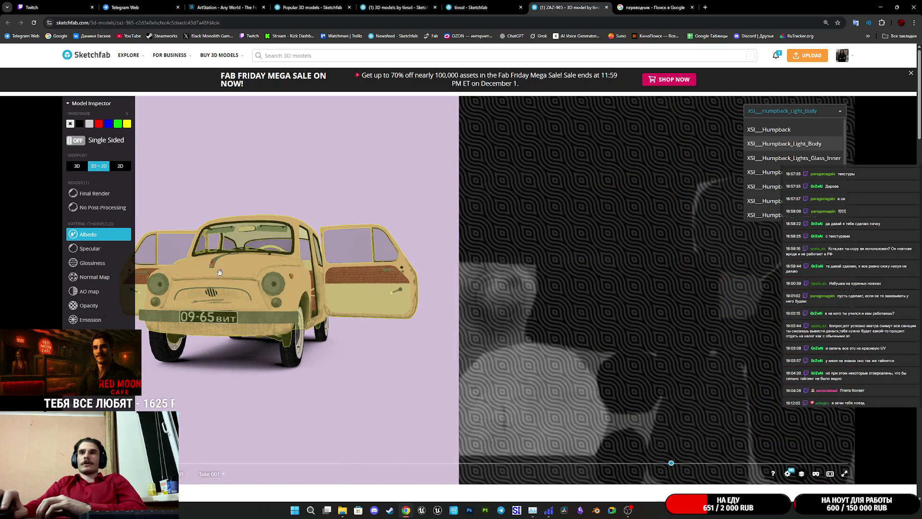
{"action": "mouse_move", "coordinate": [340, 282]}
{"action": "left_mouse_down"}
{"action": "mouse_move", "coordinate": [232, 286]}
{"action": "mouse_move", "coordinate": [336, 331]}
{"action": "left_mouse_up"}
{"action": "scroll", "coordinate": [233, 286], "scroll_direction": "up", "scroll_amount": 5}
{"action": "scroll", "coordinate": [336, 331], "scroll_direction": "up", "scroll_amount": 3}
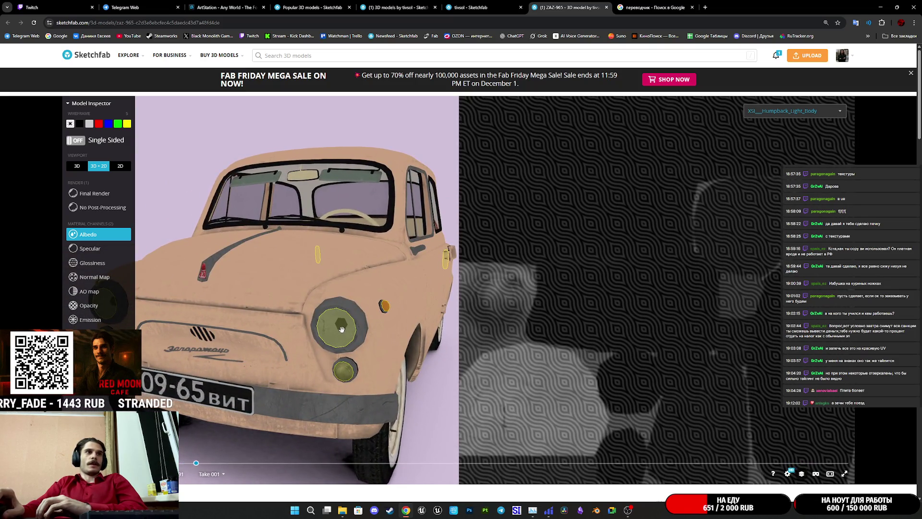
{"action": "scroll", "coordinate": [443, 475], "scroll_direction": "down", "scroll_amount": 4}
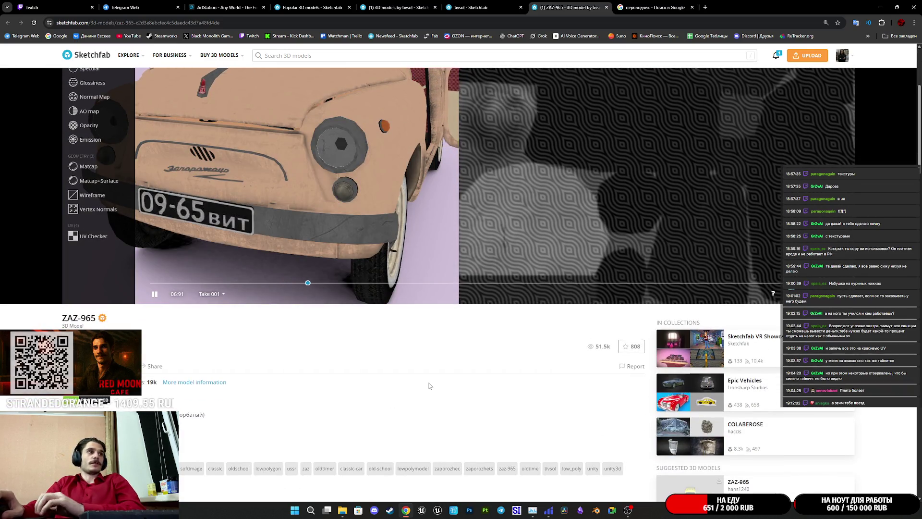
Step: Close the ZAZ-965 tab, list the author's 137 models, and switch to the Cargo Iron Barrels 200L Brands page
{"action": "middle_click", "coordinate": [581, 3]}
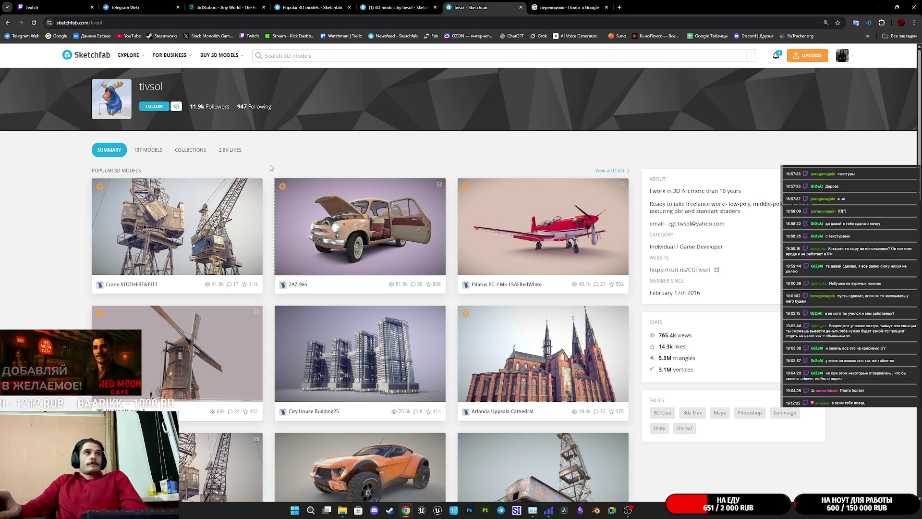
{"action": "left_click", "coordinate": [163, 150]}
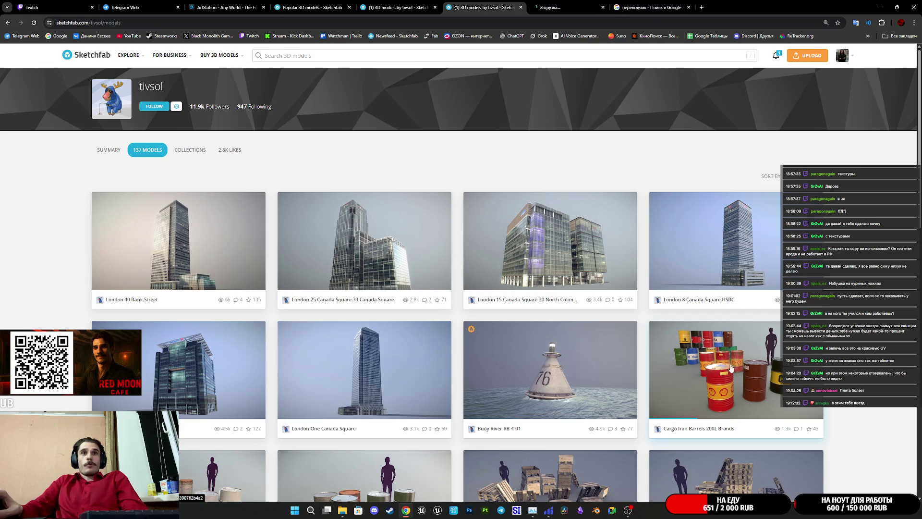
{"action": "left_click", "coordinate": [578, 3]}
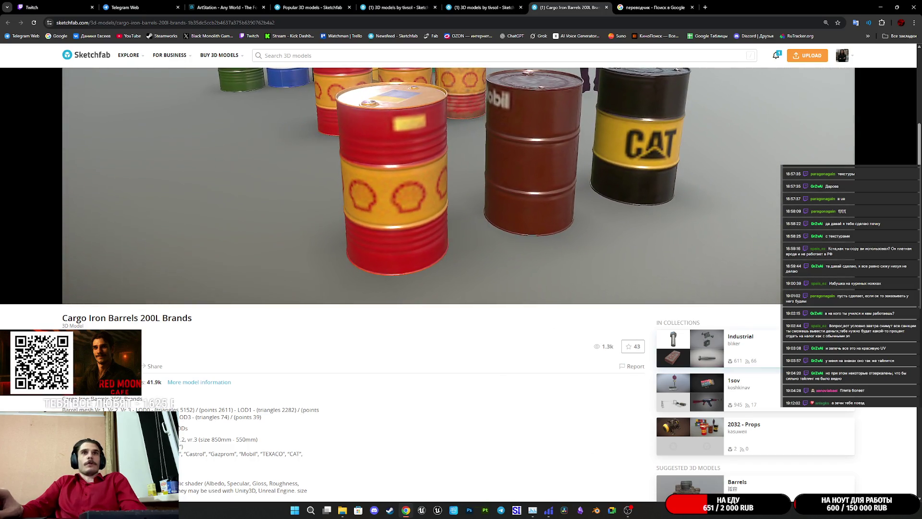
Step: Inspect the barrels in wireframe, Base Color and Final Render, then split into 3D + 2D showing the base colour texture
{"action": "key", "text": "i"}
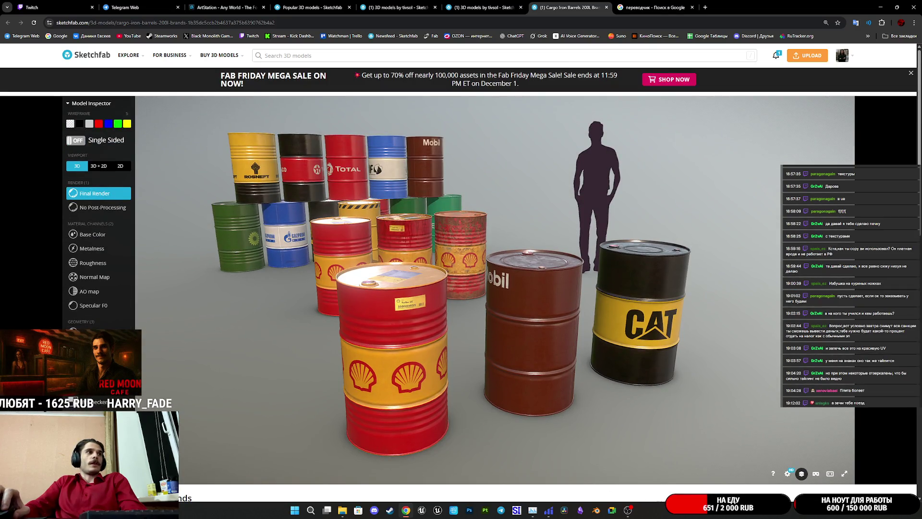
{"action": "key", "text": "5"}
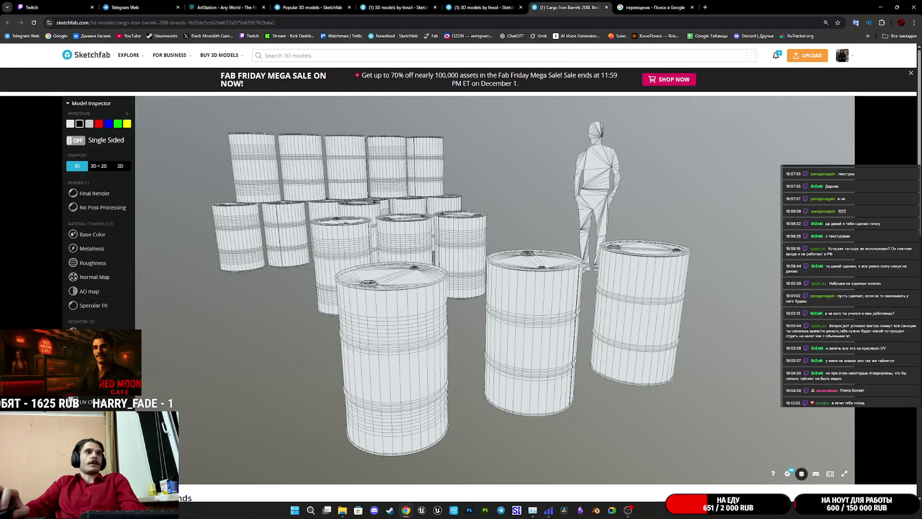
{"action": "mouse_move", "coordinate": [377, 169]}
{"action": "left_mouse_down"}
{"action": "mouse_move", "coordinate": [383, 356]}
{"action": "mouse_move", "coordinate": [366, 334]}
{"action": "mouse_move", "coordinate": [372, 344]}
{"action": "left_mouse_up"}
{"action": "scroll", "coordinate": [465, 385], "scroll_direction": "up", "scroll_amount": 3}
{"action": "scroll", "coordinate": [464, 385], "scroll_direction": "up", "scroll_amount": 3}
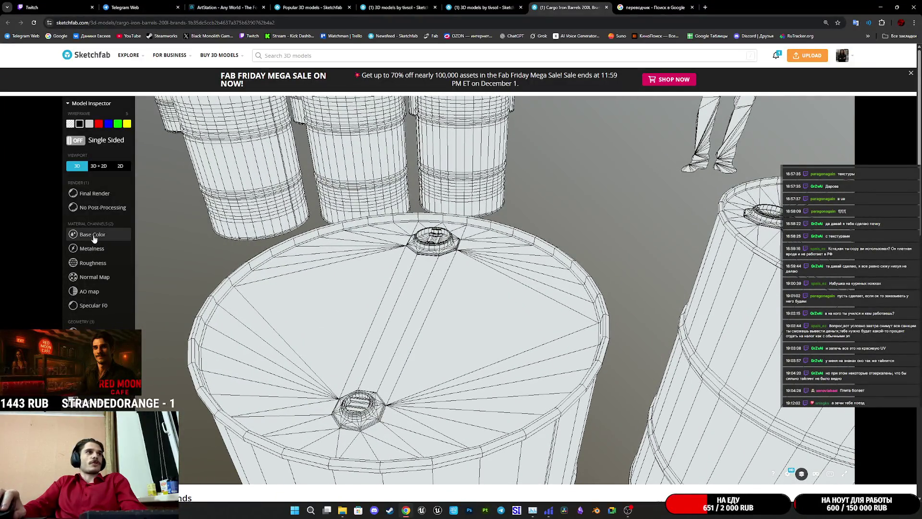
{"action": "left_click", "coordinate": [125, 237]}
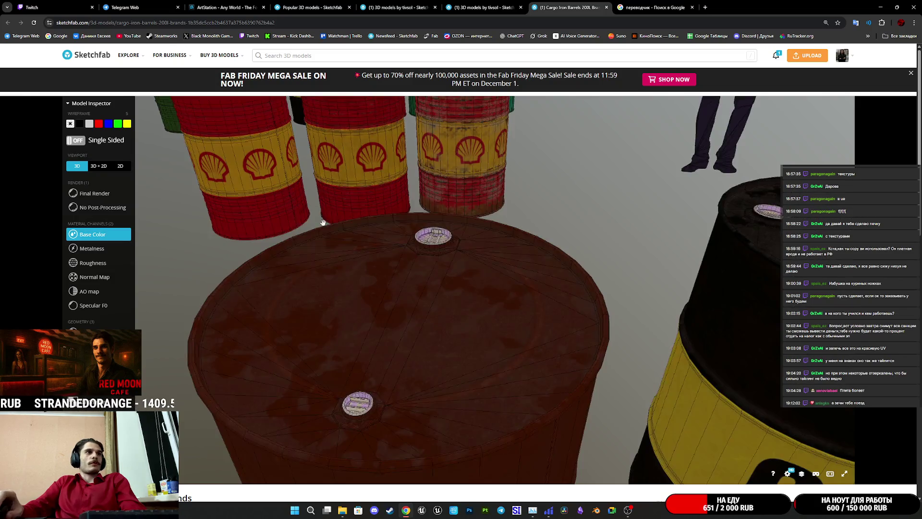
{"action": "left_click", "coordinate": [95, 194]}
{"action": "left_click", "coordinate": [99, 165]}
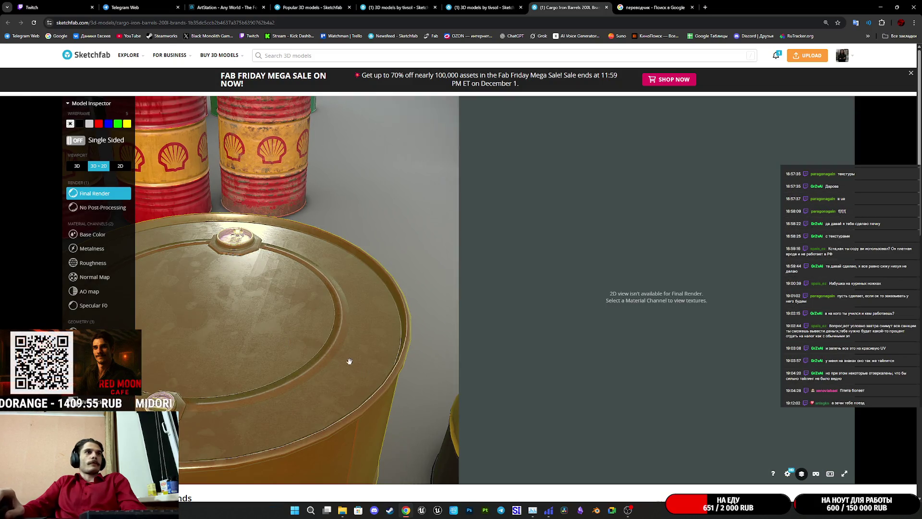
{"action": "scroll", "coordinate": [353, 364], "scroll_direction": "down", "scroll_amount": 5}
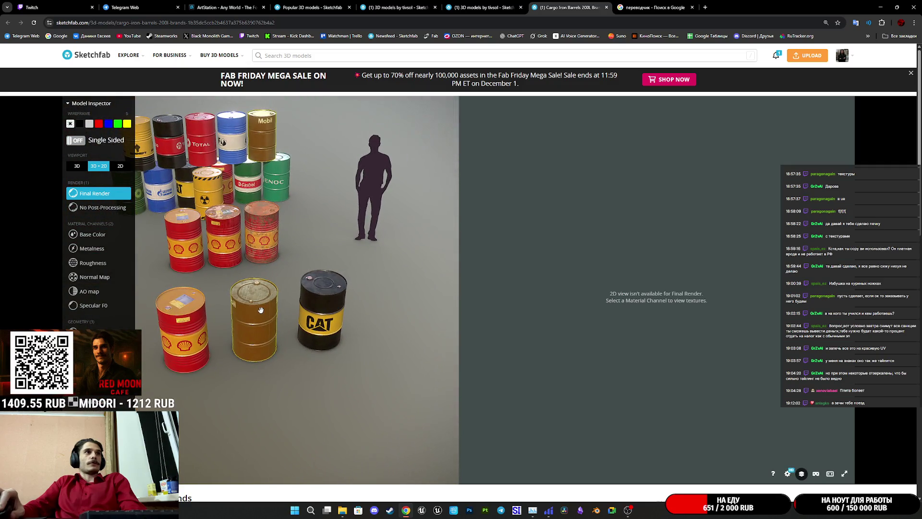
{"action": "left_click", "coordinate": [86, 240]}
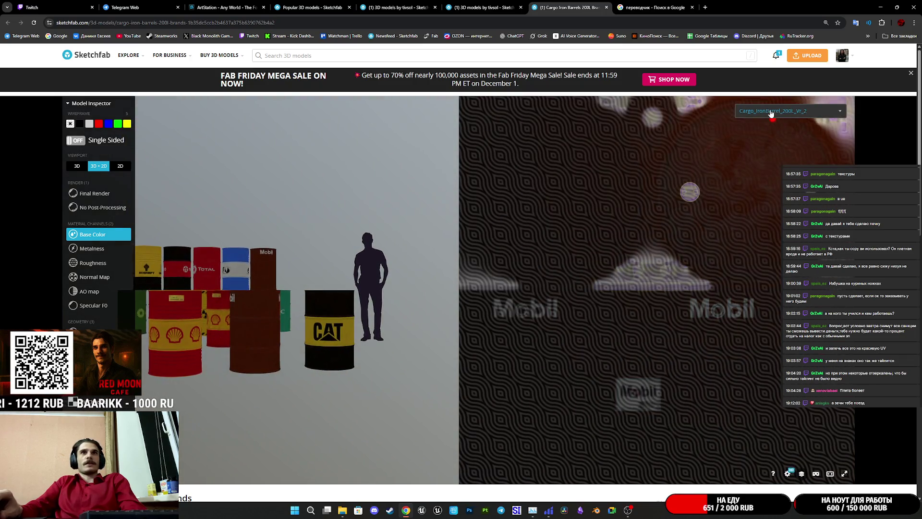
Step: View the Cargo_IronBarrel_200L_Vr_3_1 texture set with the wireframe overlay, then close the barrels page
{"action": "left_click", "coordinate": [770, 112]}
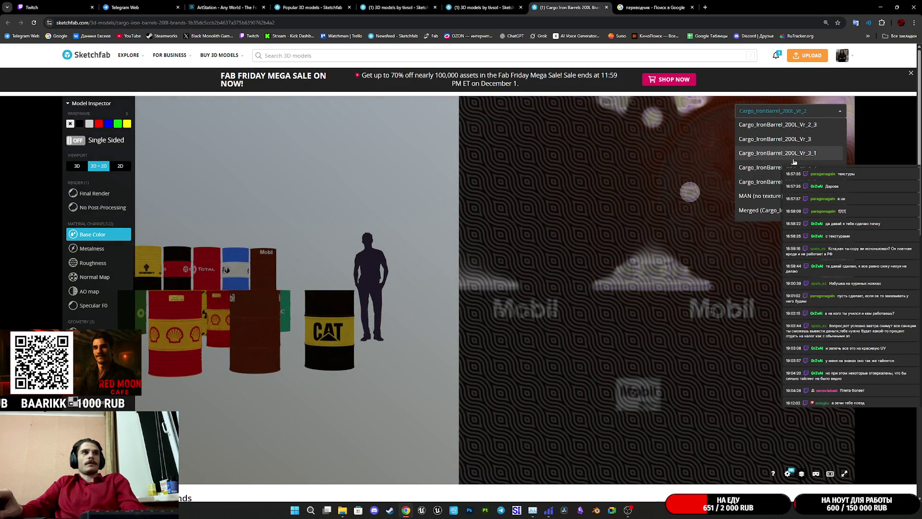
{"action": "left_click", "coordinate": [794, 154]}
{"action": "scroll", "coordinate": [298, 288], "scroll_direction": "up", "scroll_amount": 5}
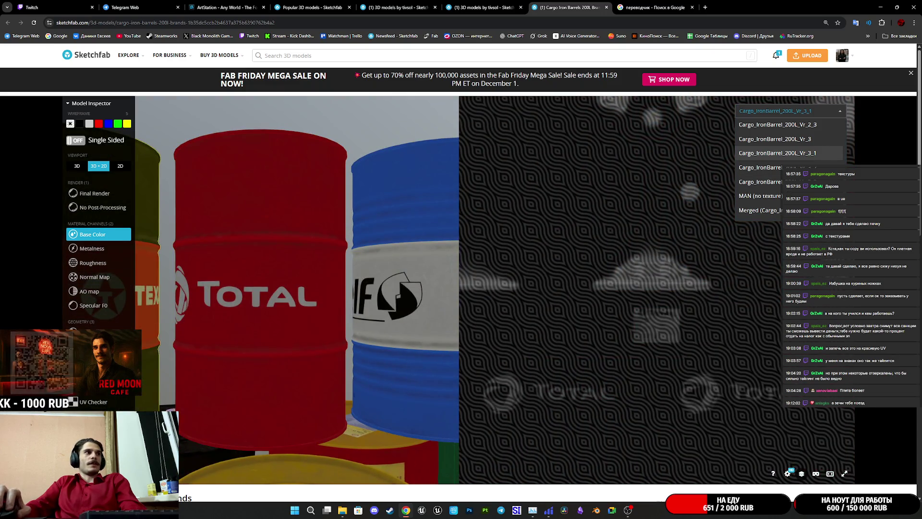
{"action": "key", "text": "w"}
{"action": "mouse_move", "coordinate": [221, 323]}
{"action": "left_mouse_down"}
{"action": "mouse_move", "coordinate": [293, 317]}
{"action": "mouse_move", "coordinate": [289, 361]}
{"action": "mouse_move", "coordinate": [267, 199]}
{"action": "left_mouse_up"}
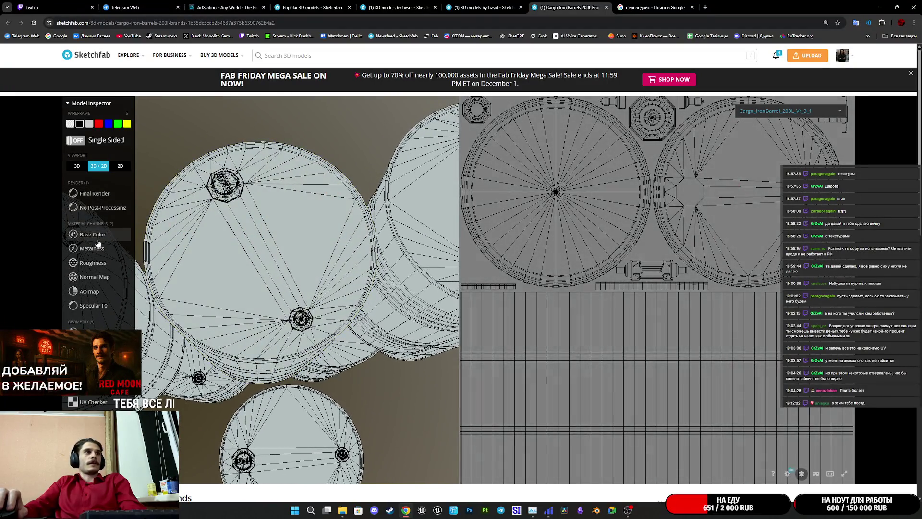
{"action": "left_click", "coordinate": [93, 235]}
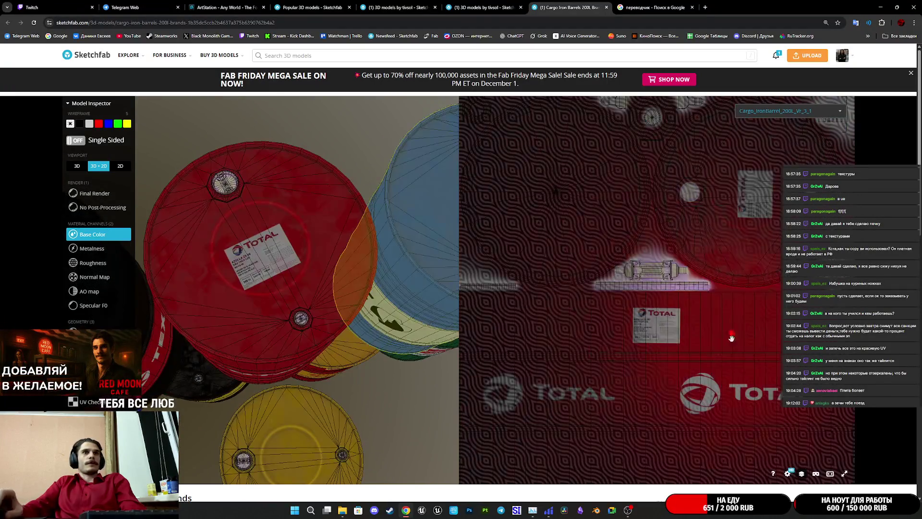
{"action": "key", "text": "w"}
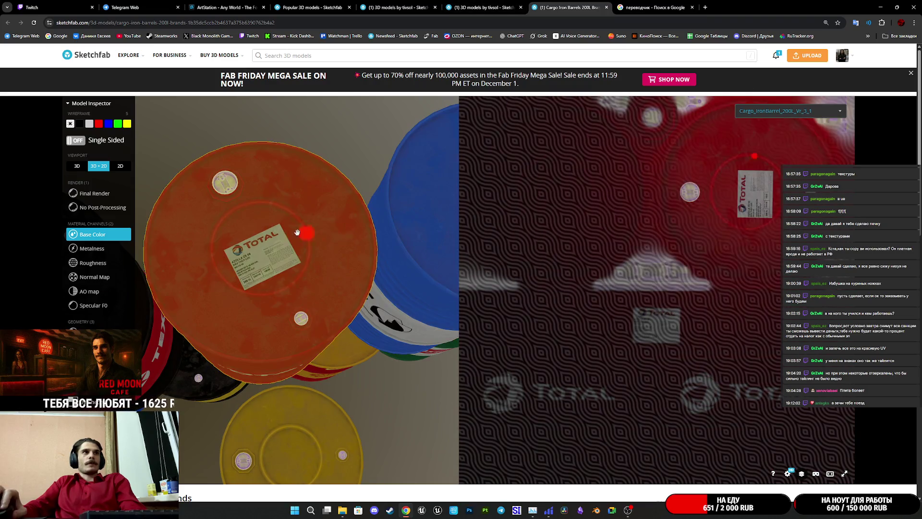
{"action": "scroll", "coordinate": [312, 255], "scroll_direction": "up", "scroll_amount": 5}
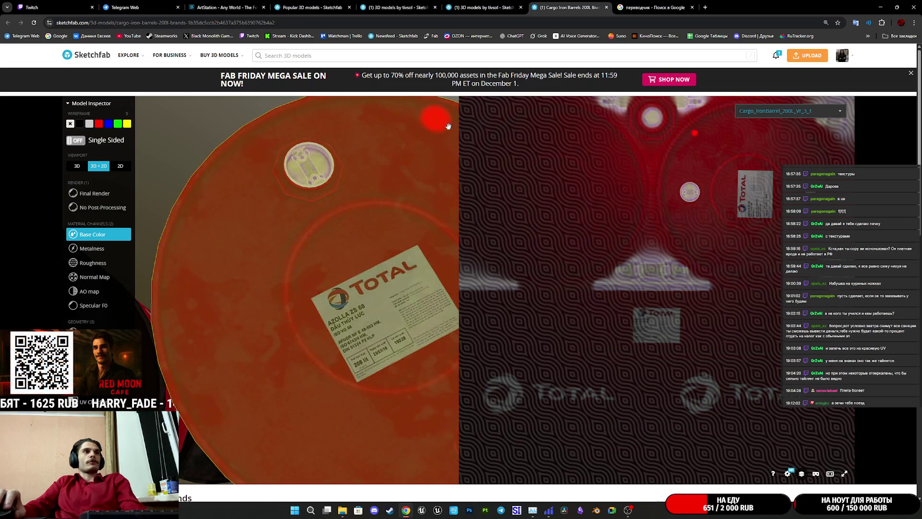
{"action": "middle_click", "coordinate": [581, 4]}
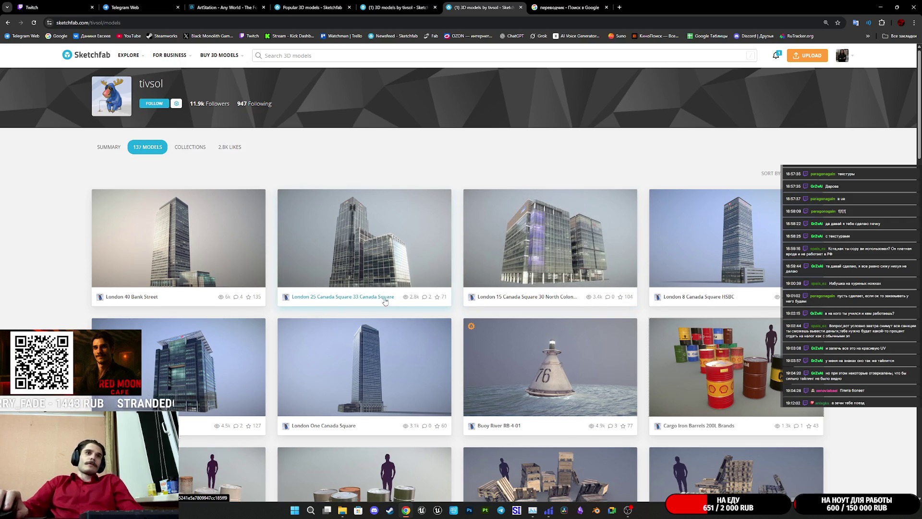
Step: Scroll down the author's models grid and switch to the Lighthouse Aniva page
{"action": "scroll", "coordinate": [526, 245], "scroll_direction": "down", "scroll_amount": 3}
{"action": "scroll", "coordinate": [541, 246], "scroll_direction": "down", "scroll_amount": 3}
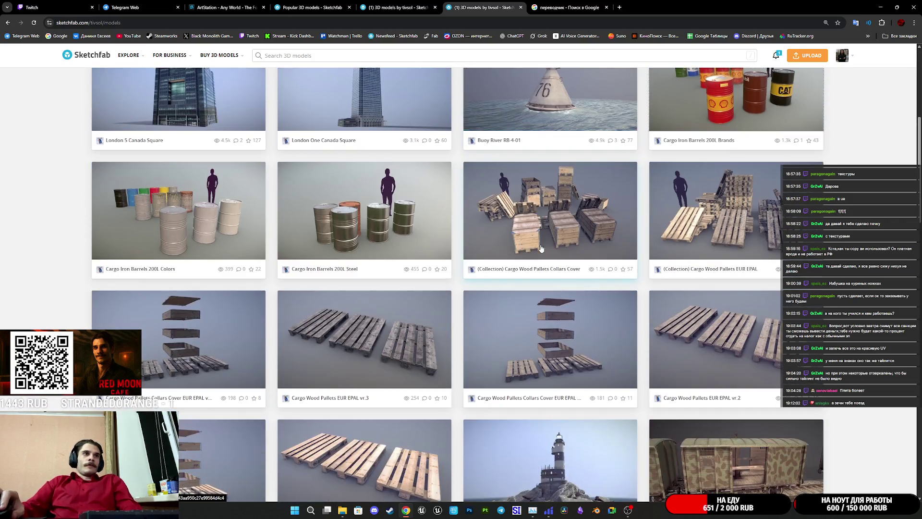
{"action": "scroll", "coordinate": [540, 247], "scroll_direction": "down", "scroll_amount": 3}
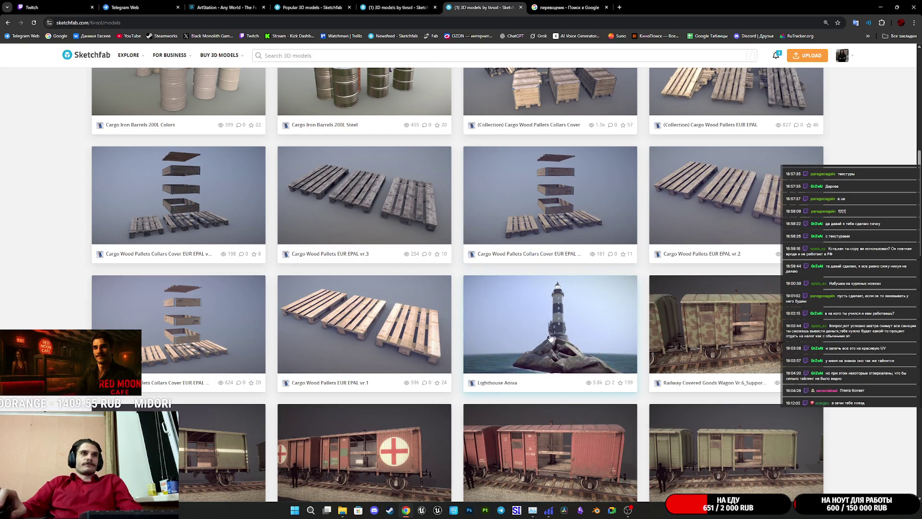
{"action": "scroll", "coordinate": [571, 340], "scroll_direction": "down", "scroll_amount": 4}
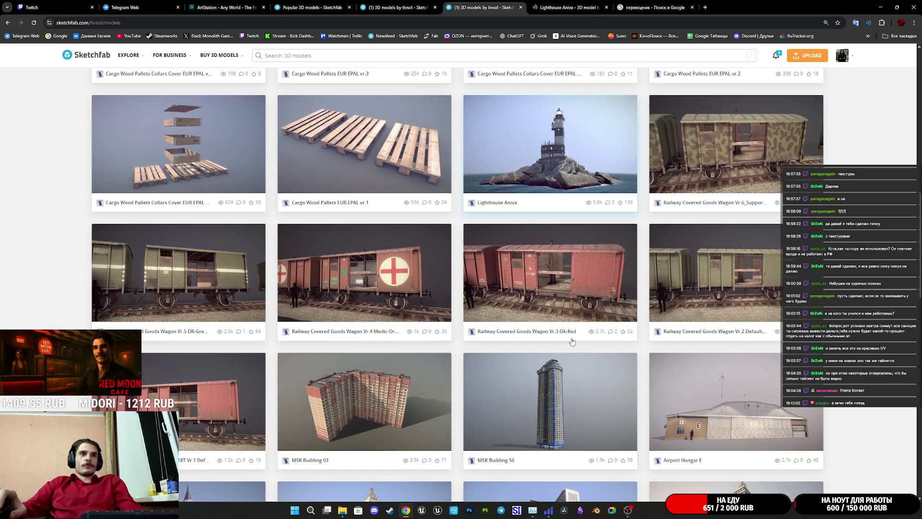
{"action": "left_click", "coordinate": [582, 9]}
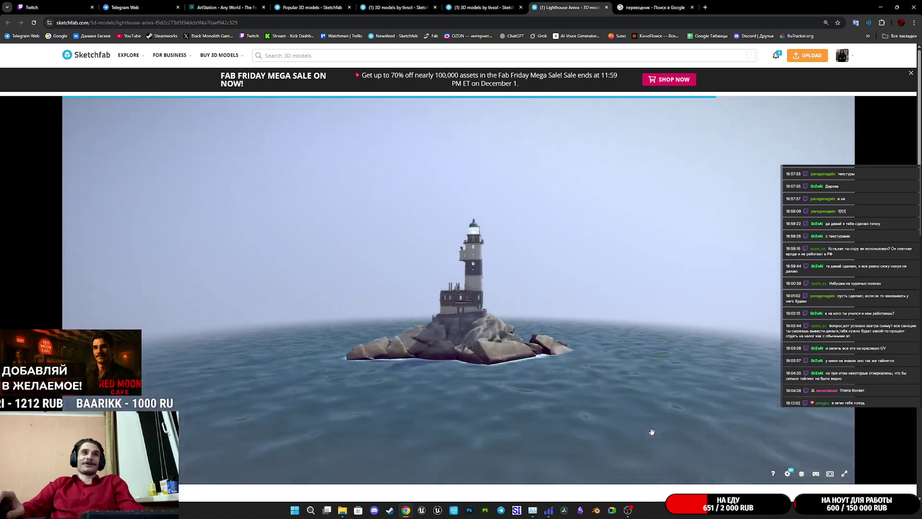
Step: Show the lighthouse in wireframe with Albedo in a 3D + 2D view, zoomed on the Lighthouse_Aniva mesh
{"action": "left_click", "coordinate": [801, 475]}
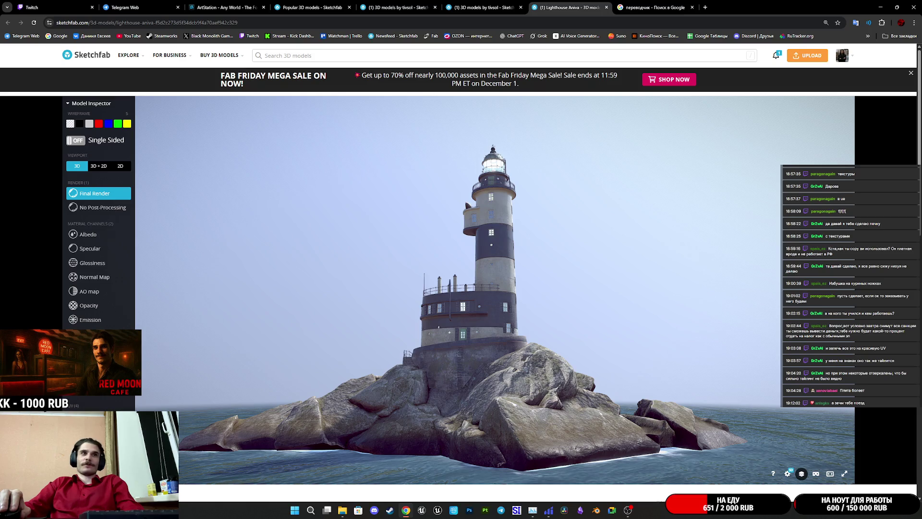
{"action": "key", "text": "5"}
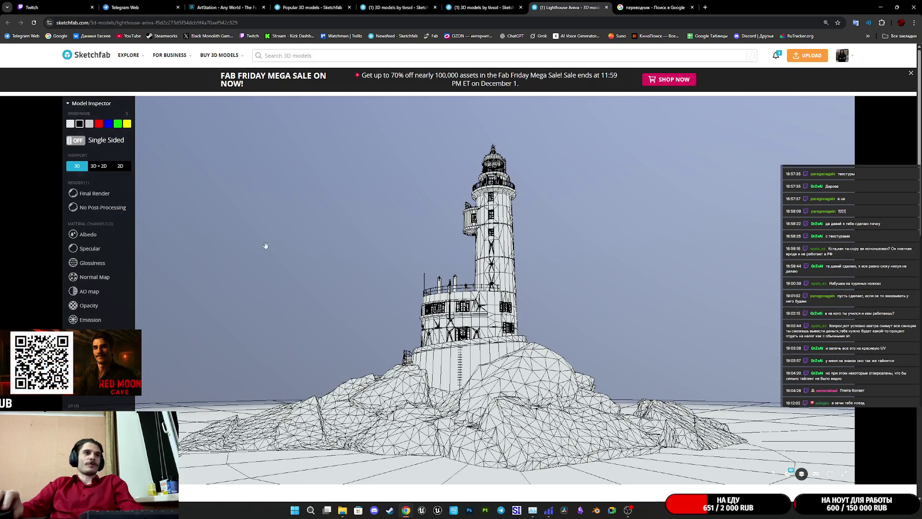
{"action": "left_click", "coordinate": [99, 236]}
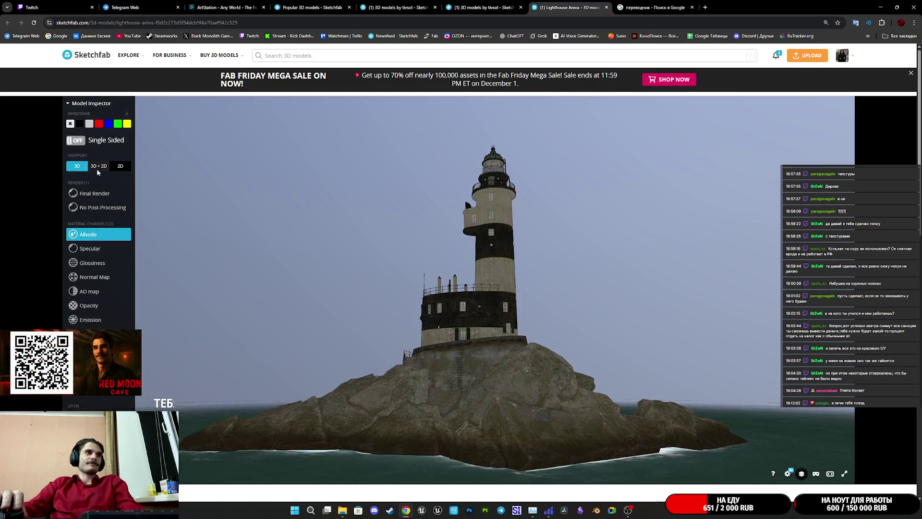
{"action": "left_click", "coordinate": [98, 167]}
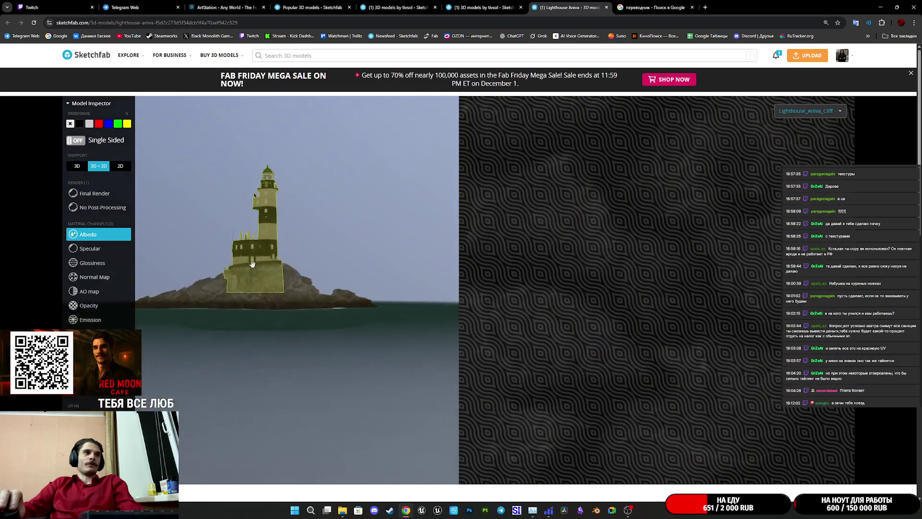
{"action": "left_click", "coordinate": [252, 265]}
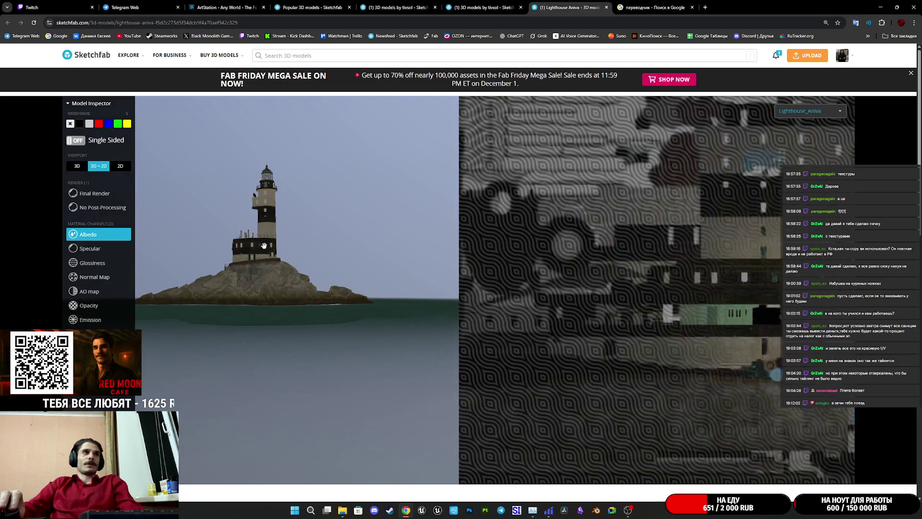
{"action": "double_click", "coordinate": [263, 246]}
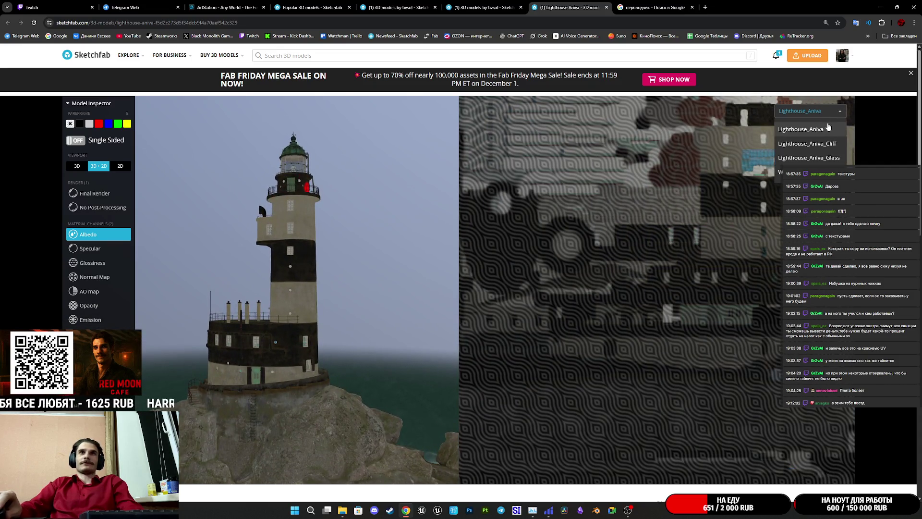
Step: Cycle the inspected mesh through Water, Lighthouse_Aniva_Glass and Lighthouse_Aniva_Cliff to see their UVs
{"action": "left_click", "coordinate": [833, 157]}
{"action": "left_click", "coordinate": [783, 172]}
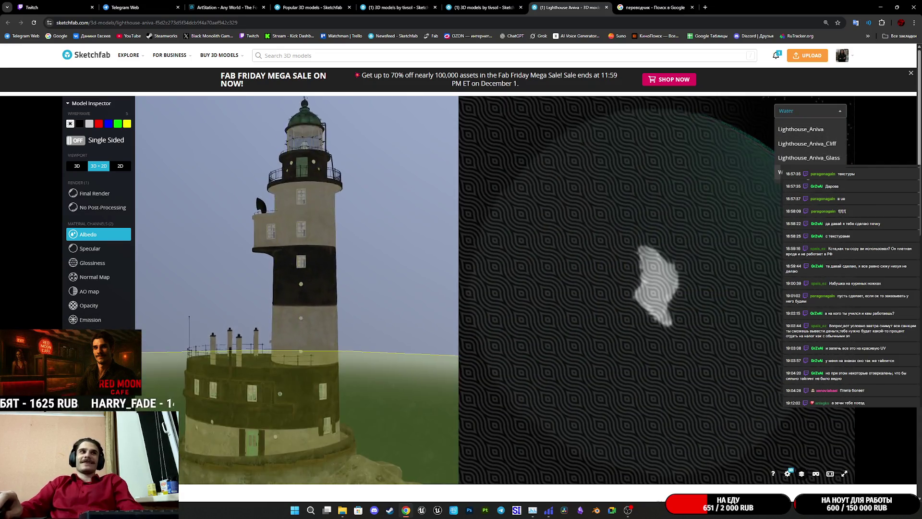
{"action": "left_click", "coordinate": [819, 158]}
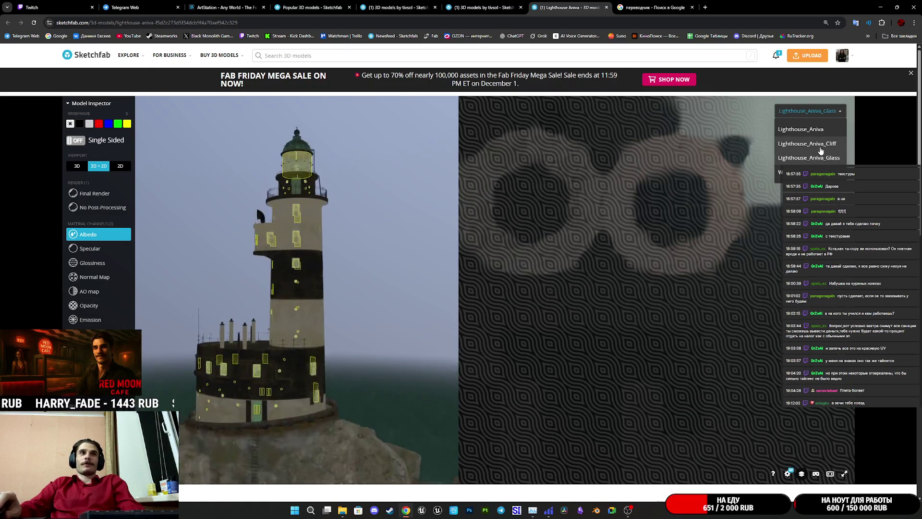
{"action": "left_click", "coordinate": [820, 146]}
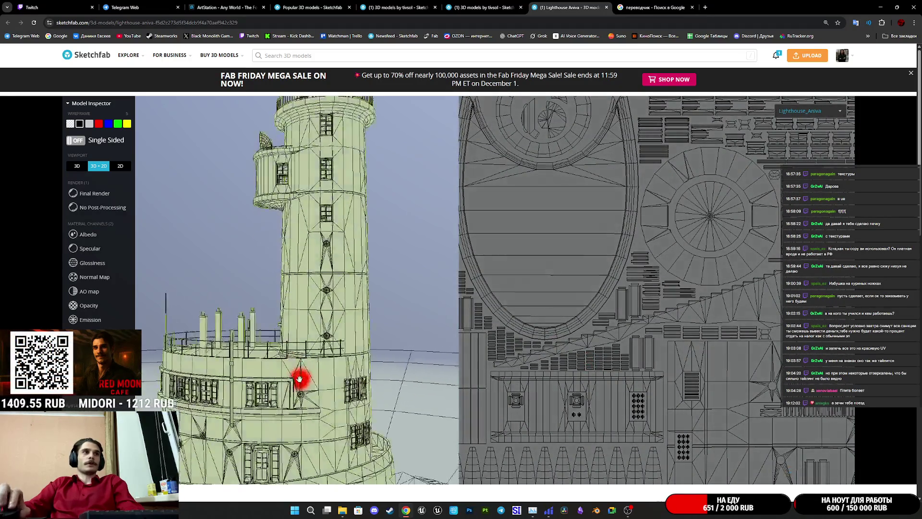
{"action": "scroll", "coordinate": [299, 378], "scroll_direction": "up", "scroll_amount": 6}
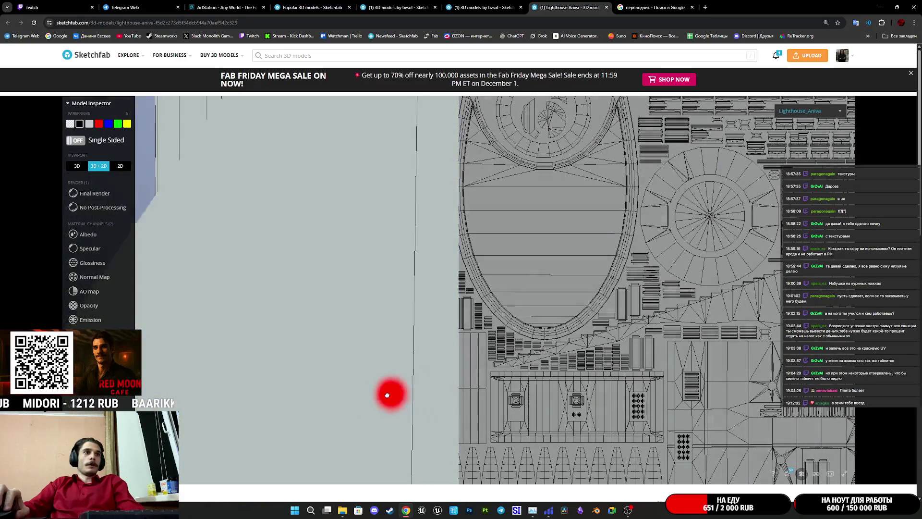
Step: Orbit and zoom around the lighthouse's window band, black band, lantern and gallery
{"action": "mouse_move", "coordinate": [387, 394]}
{"action": "left_mouse_down"}
{"action": "mouse_move", "coordinate": [288, 336]}
{"action": "mouse_move", "coordinate": [135, 272]}
{"action": "left_mouse_up"}
{"action": "left_click", "coordinate": [97, 236]}
{"action": "double_click", "coordinate": [282, 345]}
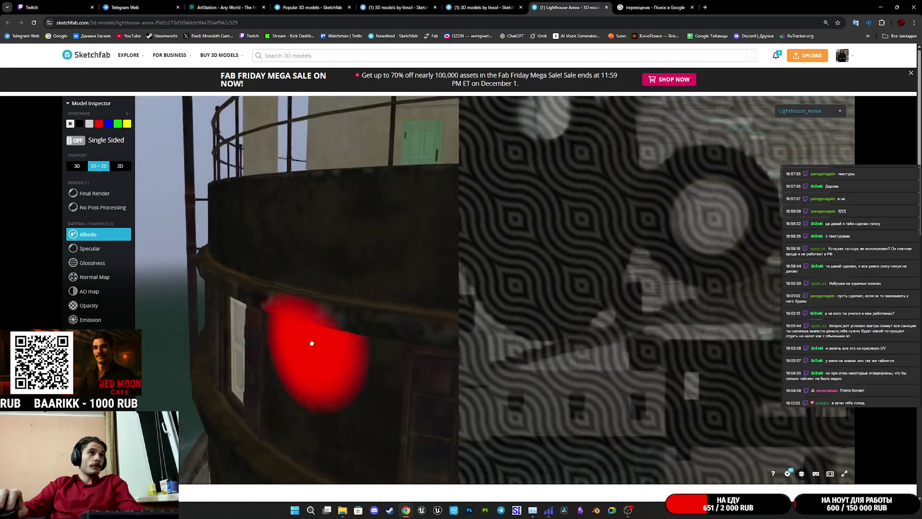
{"action": "mouse_move", "coordinate": [311, 343]}
{"action": "left_mouse_down"}
{"action": "mouse_move", "coordinate": [350, 308]}
{"action": "mouse_move", "coordinate": [370, 330]}
{"action": "mouse_move", "coordinate": [185, 331]}
{"action": "mouse_move", "coordinate": [325, 338]}
{"action": "left_mouse_up"}
{"action": "scroll", "coordinate": [325, 338], "scroll_direction": "up", "scroll_amount": 5}
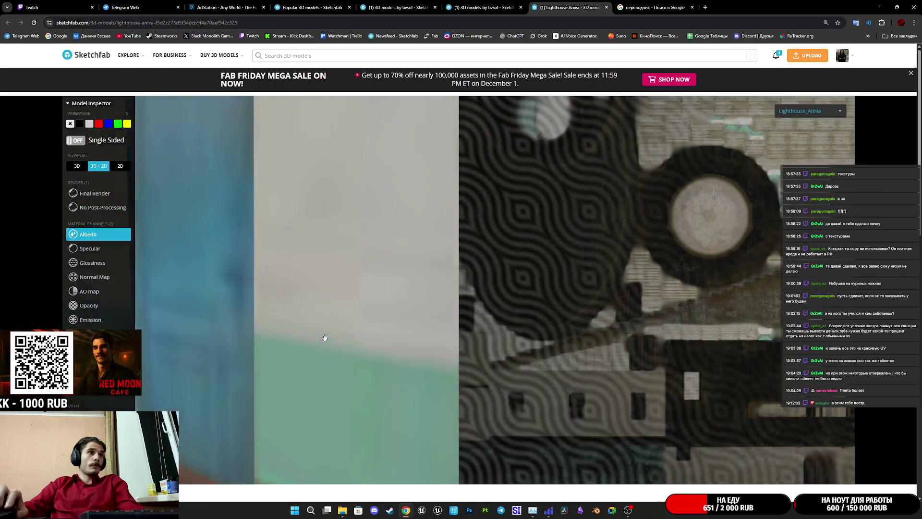
{"action": "scroll", "coordinate": [323, 342], "scroll_direction": "down", "scroll_amount": 6}
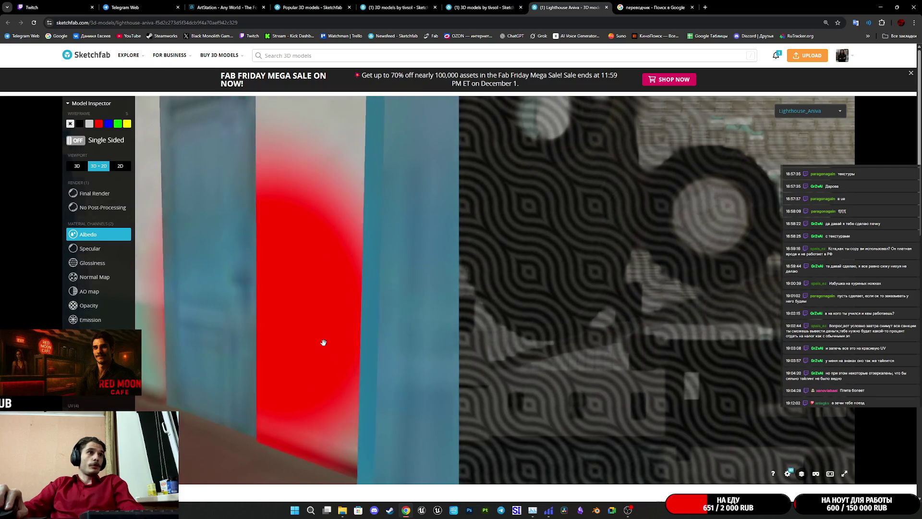
{"action": "scroll", "coordinate": [323, 341], "scroll_direction": "down", "scroll_amount": 6}
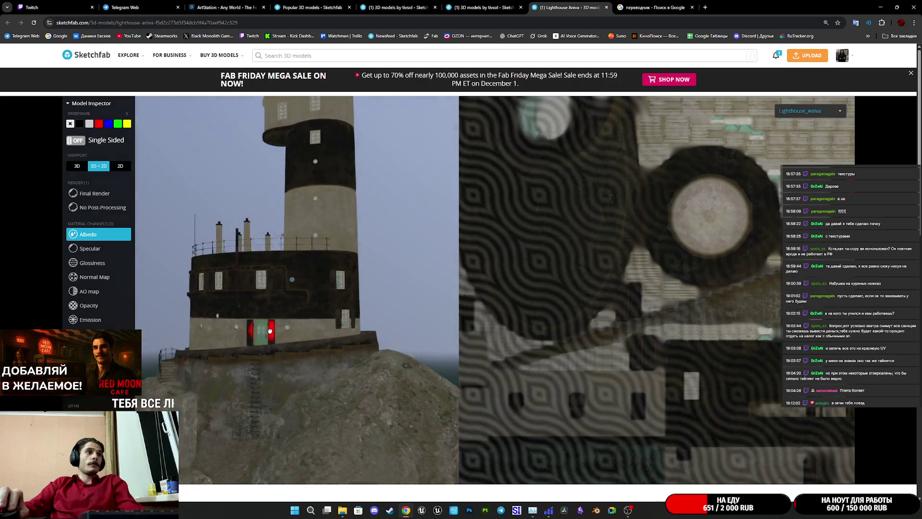
{"action": "mouse_move", "coordinate": [270, 331]}
{"action": "left_mouse_down"}
{"action": "mouse_move", "coordinate": [255, 382]}
{"action": "mouse_move", "coordinate": [292, 386]}
{"action": "mouse_move", "coordinate": [292, 346]}
{"action": "mouse_move", "coordinate": [328, 291]}
{"action": "left_mouse_up"}
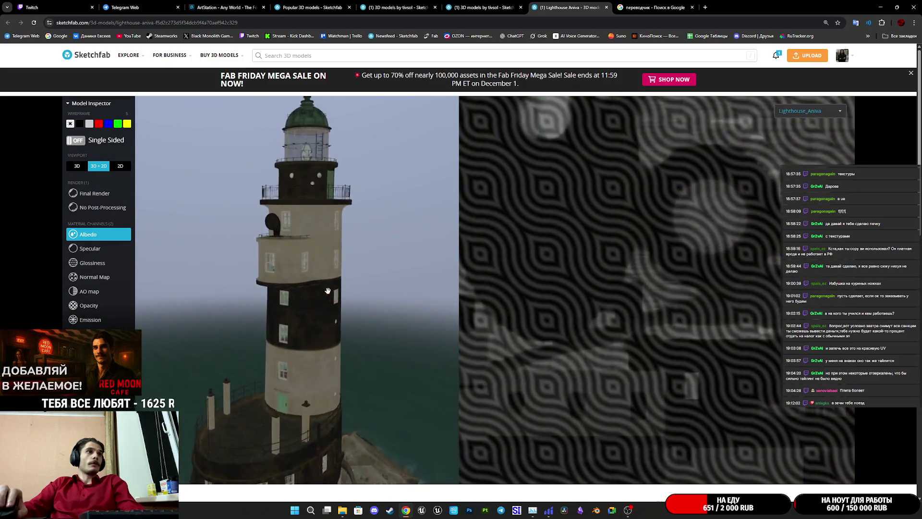
{"action": "scroll", "coordinate": [330, 279], "scroll_direction": "up", "scroll_amount": 8}
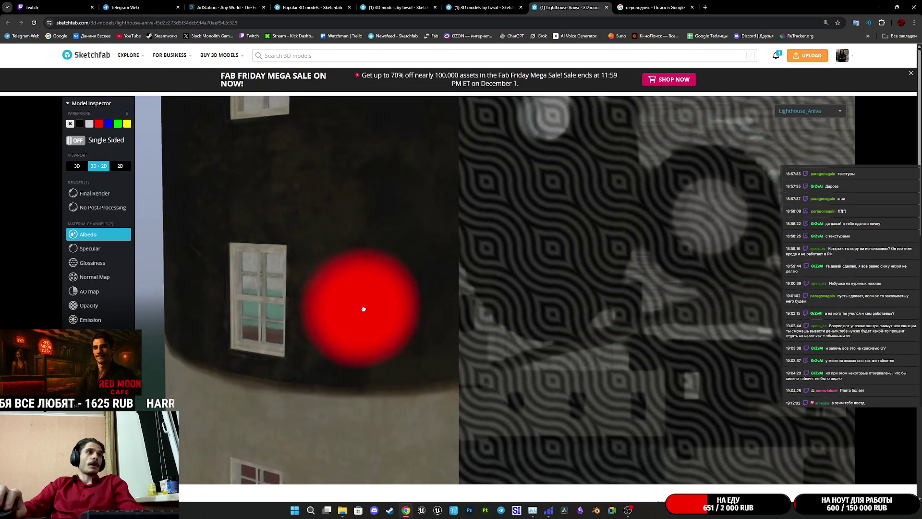
{"action": "mouse_move", "coordinate": [375, 310]}
{"action": "left_mouse_down"}
{"action": "mouse_move", "coordinate": [358, 321]}
{"action": "mouse_move", "coordinate": [243, 315]}
{"action": "mouse_move", "coordinate": [237, 324]}
{"action": "left_mouse_up"}
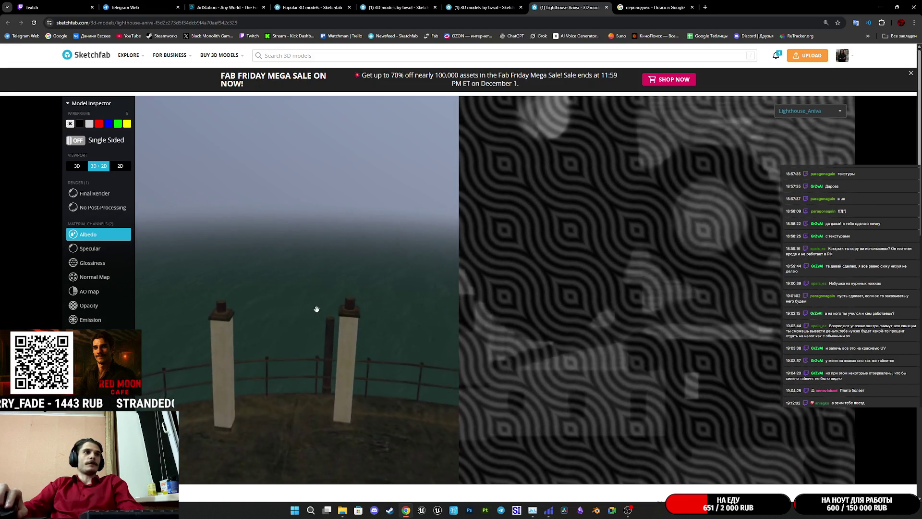
{"action": "mouse_move", "coordinate": [315, 308]}
{"action": "left_mouse_down"}
{"action": "mouse_move", "coordinate": [350, 278]}
{"action": "mouse_move", "coordinate": [288, 323]}
{"action": "mouse_move", "coordinate": [346, 297]}
{"action": "mouse_move", "coordinate": [392, 293]}
{"action": "left_mouse_up"}
{"action": "scroll", "coordinate": [393, 294], "scroll_direction": "up", "scroll_amount": 5}
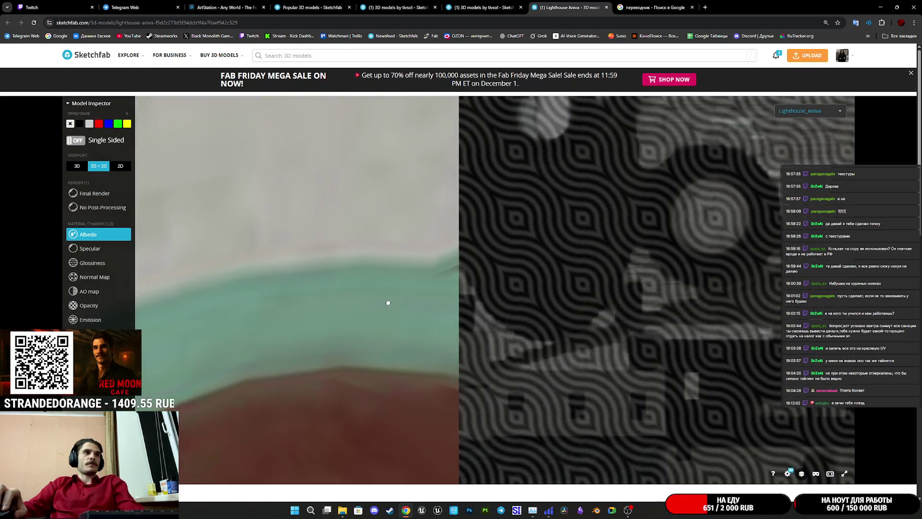
{"action": "scroll", "coordinate": [393, 297], "scroll_direction": "down", "scroll_amount": 5}
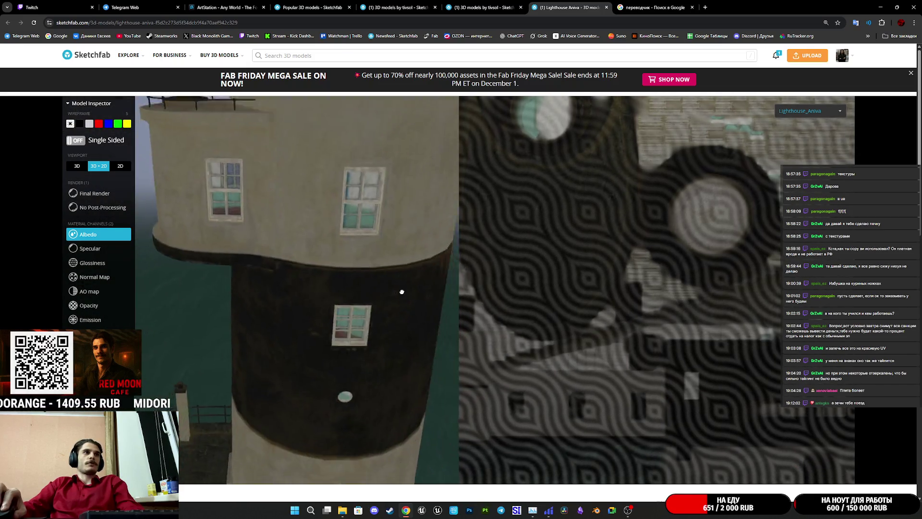
{"action": "mouse_move", "coordinate": [419, 283]}
{"action": "left_mouse_down"}
{"action": "mouse_move", "coordinate": [411, 274]}
{"action": "mouse_move", "coordinate": [383, 325]}
{"action": "mouse_move", "coordinate": [360, 318]}
{"action": "left_mouse_up"}
{"action": "scroll", "coordinate": [360, 319], "scroll_direction": "up", "scroll_amount": 5}
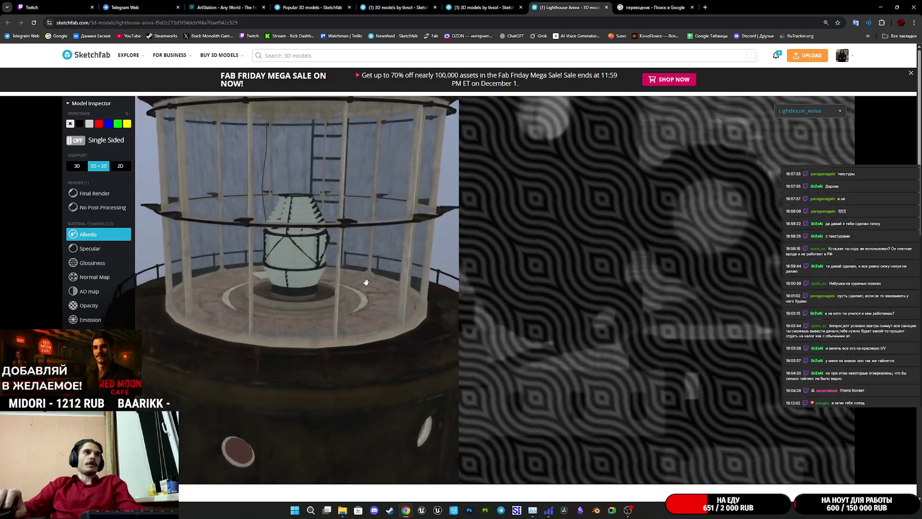
{"action": "left_click_drag", "start_coordinate": [366, 282], "coordinate": [134, 201]}
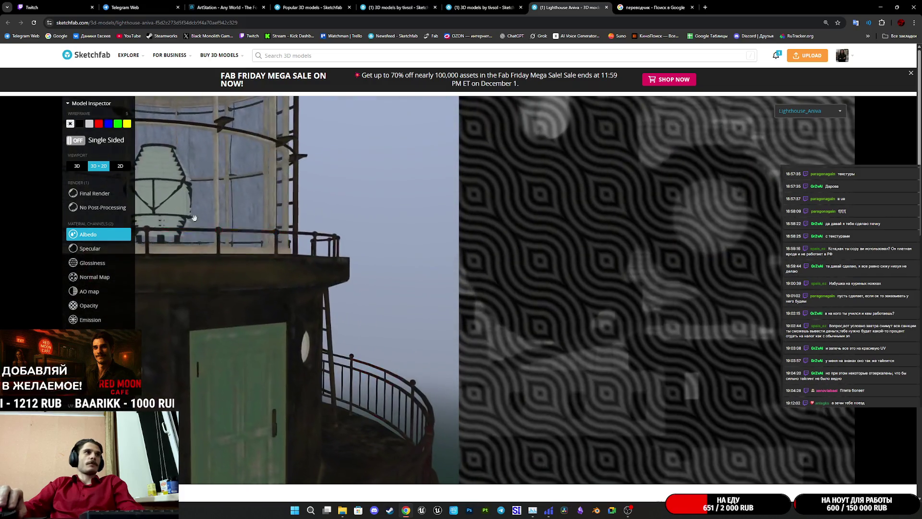
Step: Switch the lighthouse inspector back to the Final Render view
{"action": "left_click", "coordinate": [102, 194]}
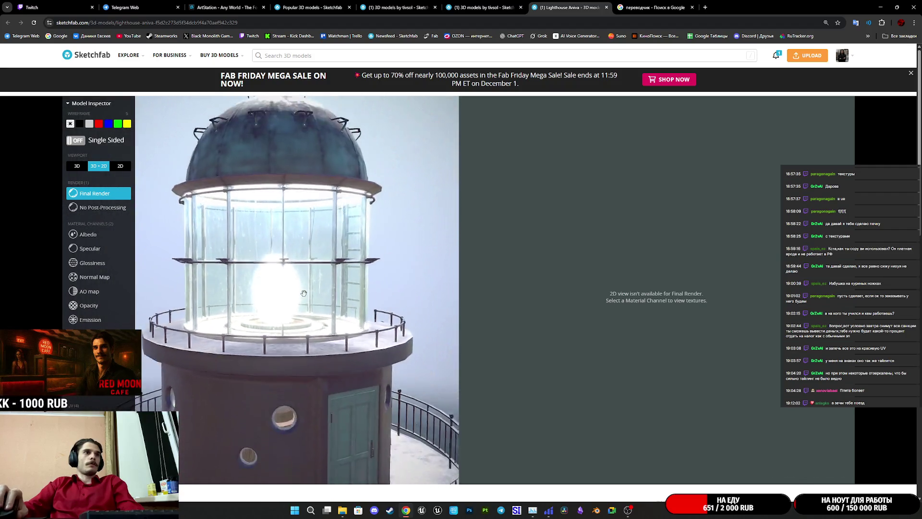
{"action": "scroll", "coordinate": [289, 488], "scroll_direction": "down", "scroll_amount": 5}
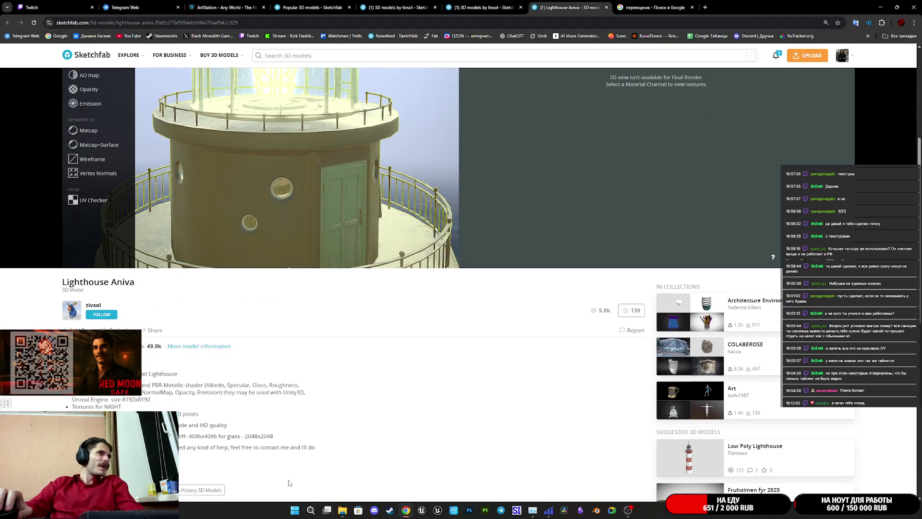
{"action": "scroll", "coordinate": [284, 457], "scroll_direction": "up", "scroll_amount": 5}
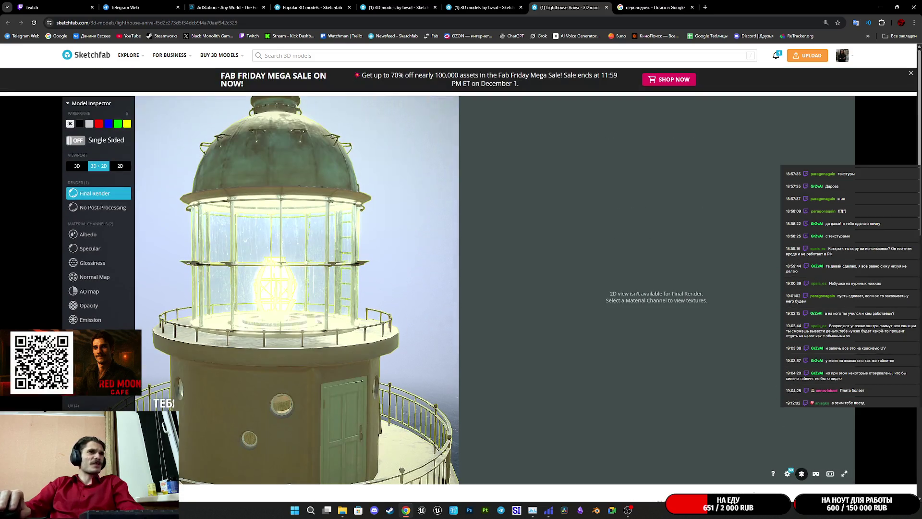
Step: Return to wireframe, select the tower mesh to view its UVs, orbit the gallery, then close the page
{"action": "key", "text": "4"}
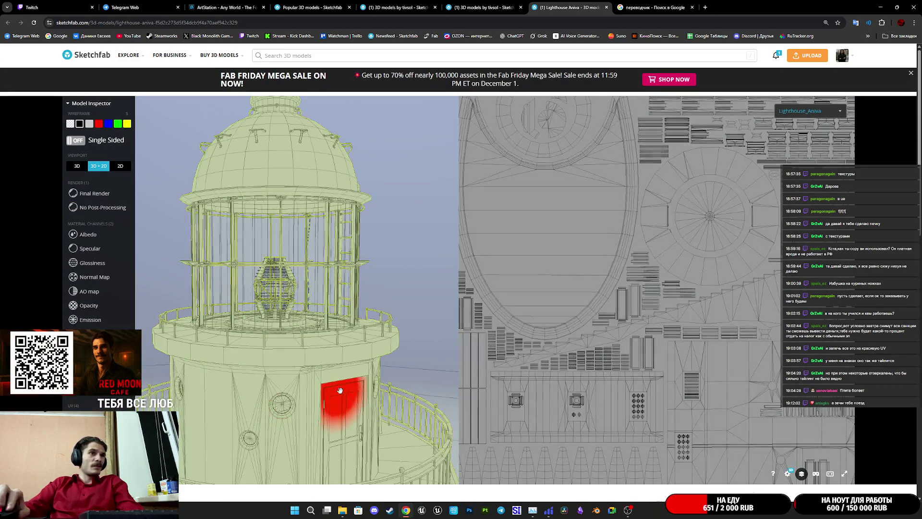
{"action": "scroll", "coordinate": [355, 372], "scroll_direction": "up", "scroll_amount": 10}
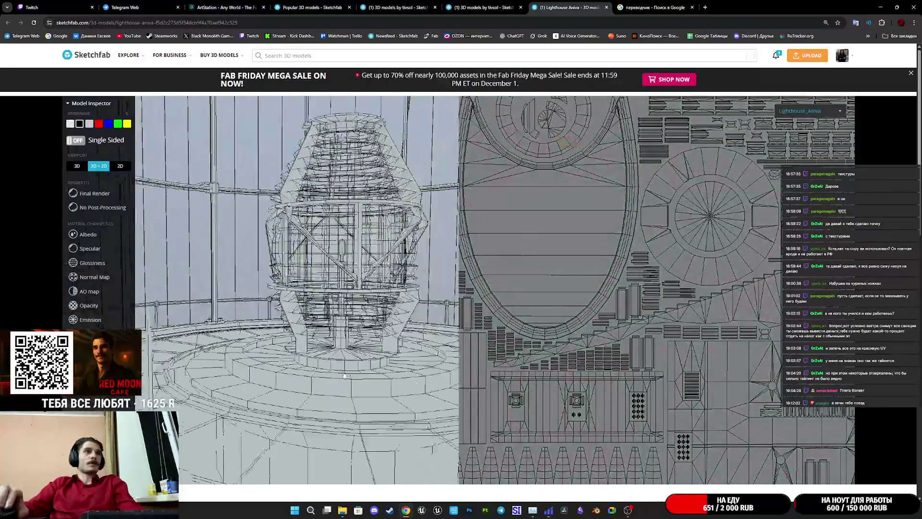
{"action": "scroll", "coordinate": [343, 377], "scroll_direction": "down", "scroll_amount": 6}
{"action": "mouse_move", "coordinate": [343, 378]}
{"action": "left_mouse_down"}
{"action": "mouse_move", "coordinate": [372, 294]}
{"action": "mouse_move", "coordinate": [315, 334]}
{"action": "mouse_move", "coordinate": [337, 336]}
{"action": "mouse_move", "coordinate": [346, 323]}
{"action": "mouse_move", "coordinate": [335, 309]}
{"action": "mouse_move", "coordinate": [316, 354]}
{"action": "left_mouse_up"}
{"action": "left_click", "coordinate": [313, 355]}
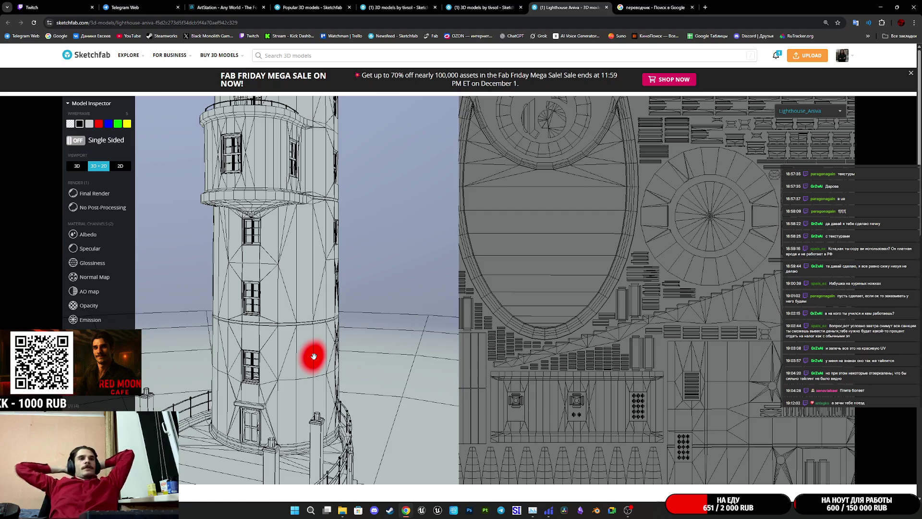
{"action": "mouse_move", "coordinate": [314, 356]}
{"action": "left_mouse_down"}
{"action": "mouse_move", "coordinate": [329, 294]}
{"action": "mouse_move", "coordinate": [319, 371]}
{"action": "mouse_move", "coordinate": [296, 375]}
{"action": "mouse_move", "coordinate": [355, 354]}
{"action": "mouse_move", "coordinate": [286, 366]}
{"action": "mouse_move", "coordinate": [378, 365]}
{"action": "mouse_move", "coordinate": [321, 373]}
{"action": "left_mouse_up"}
{"action": "scroll", "coordinate": [586, 279], "scroll_direction": "down", "scroll_amount": 5}
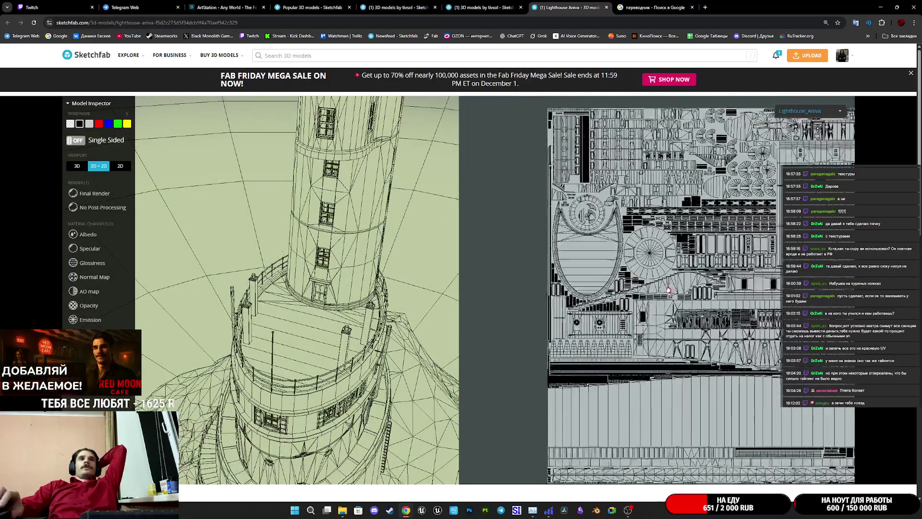
{"action": "scroll", "coordinate": [588, 275], "scroll_direction": "up", "scroll_amount": 5}
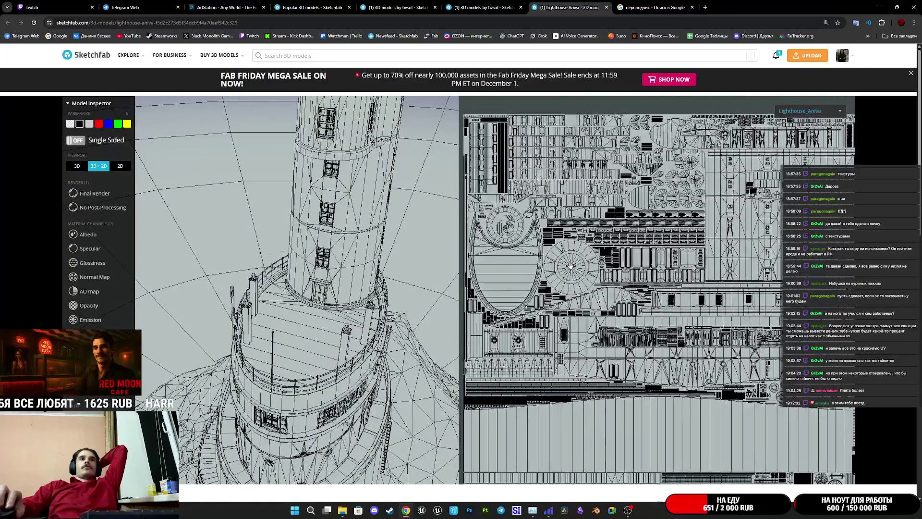
{"action": "mouse_move", "coordinate": [345, 345]}
{"action": "left_mouse_down"}
{"action": "mouse_move", "coordinate": [329, 370]}
{"action": "mouse_move", "coordinate": [319, 309]}
{"action": "mouse_move", "coordinate": [275, 295]}
{"action": "left_mouse_up"}
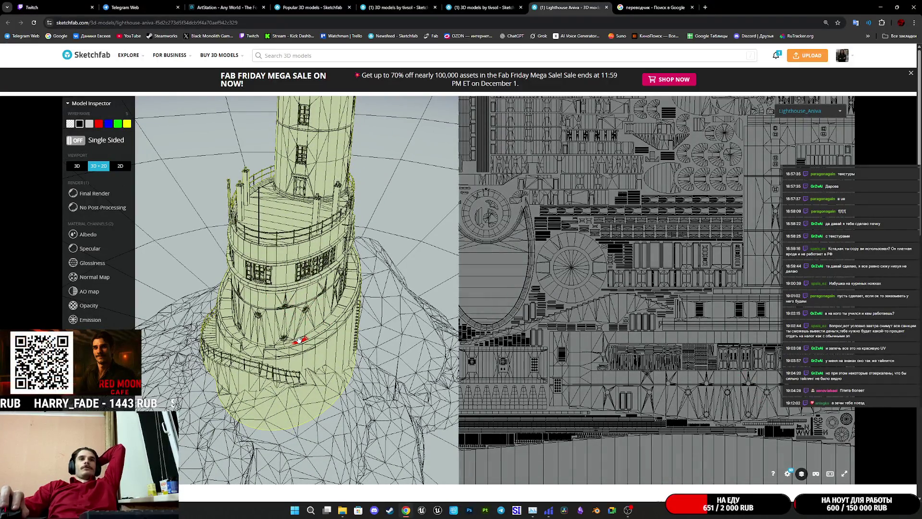
{"action": "middle_click", "coordinate": [561, 2]}
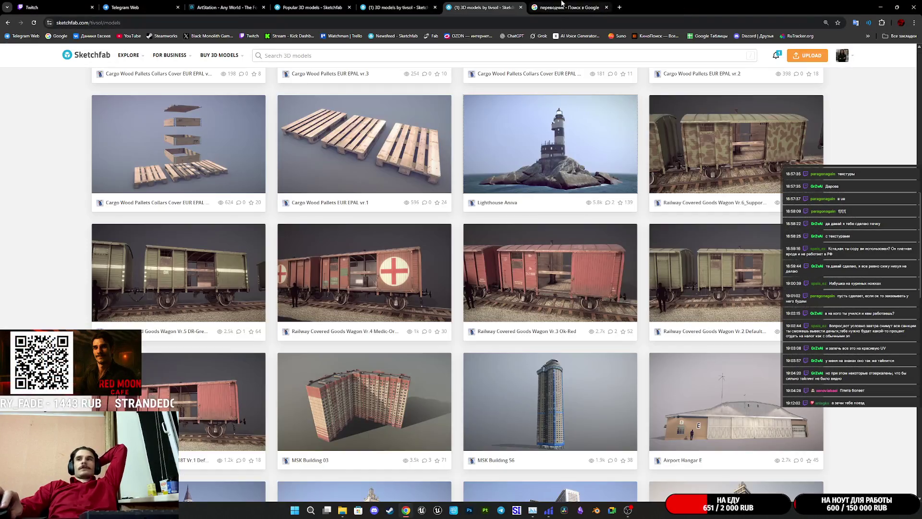
Step: Close both tivsol model tabs, glance at ArtStation and the Soviet stove search, then switch to Twitch
{"action": "middle_click", "coordinate": [480, 6]}
{"action": "middle_click", "coordinate": [384, 3]}
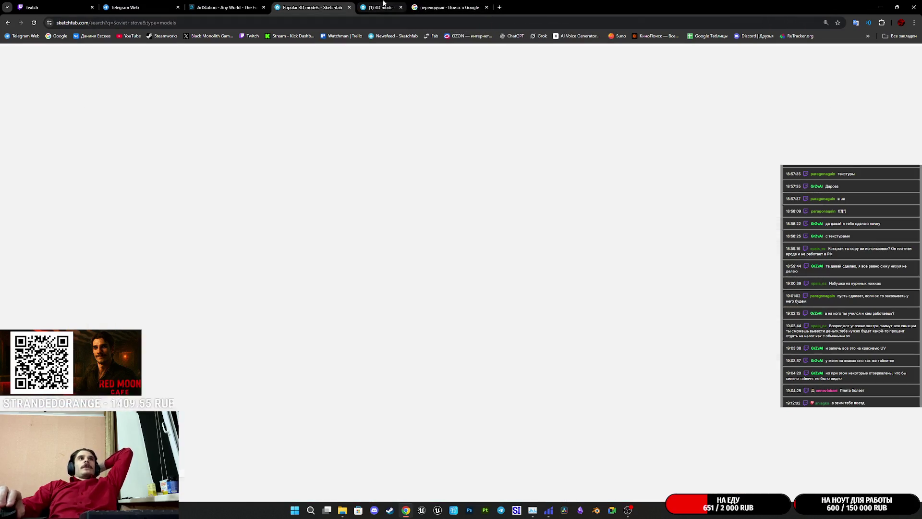
{"action": "left_click", "coordinate": [268, 5]}
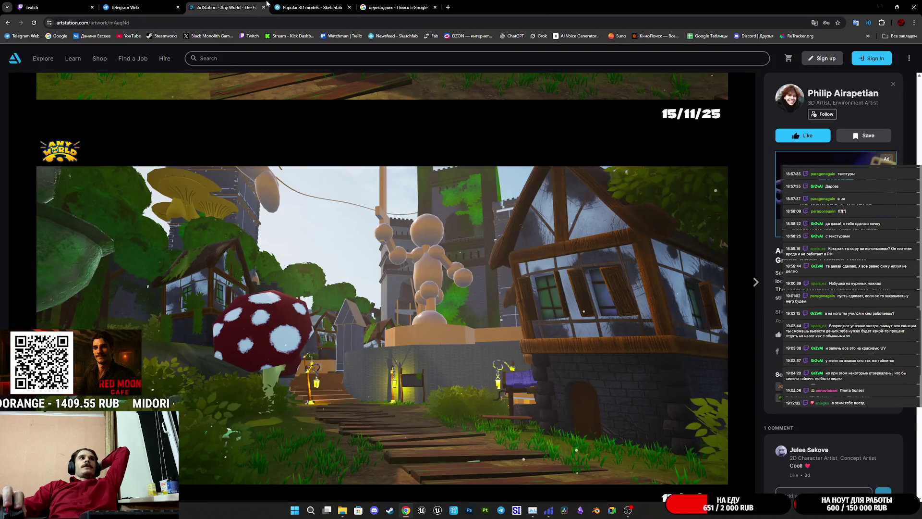
{"action": "left_click", "coordinate": [330, 4]}
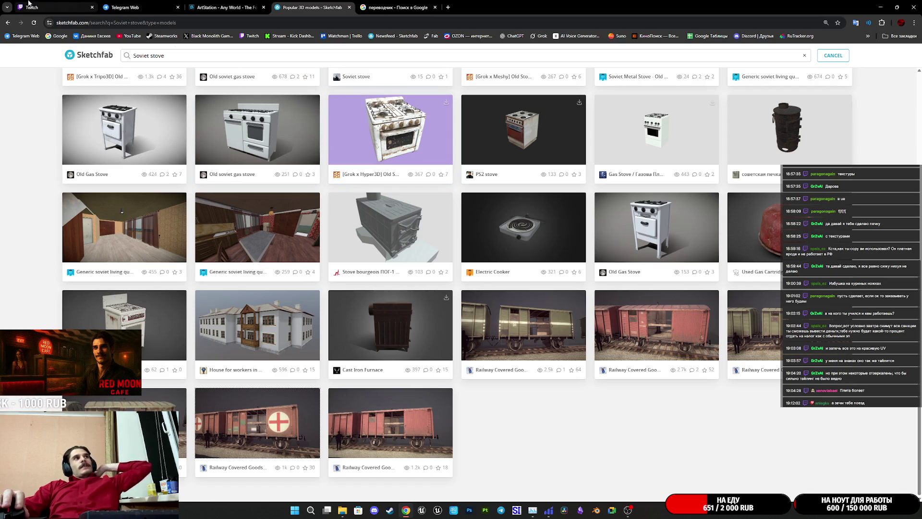
{"action": "left_click", "coordinate": [45, 3]}
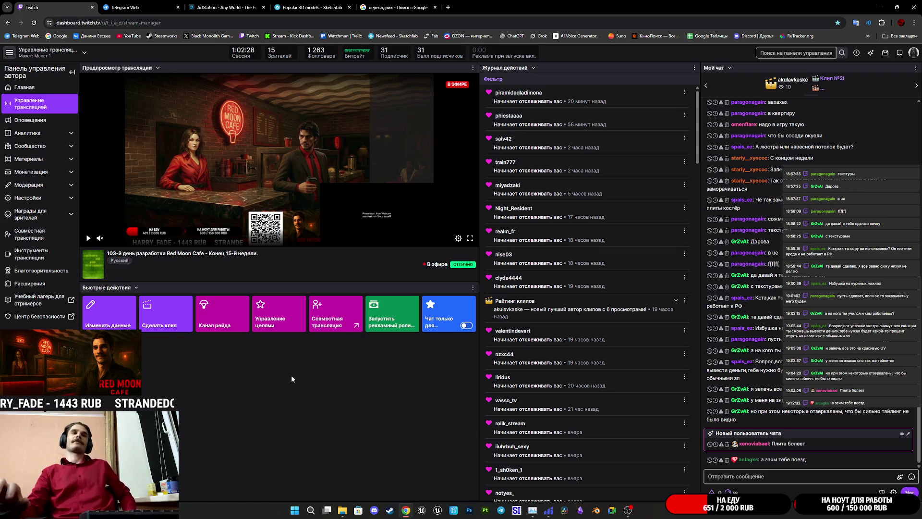
Step: Close the ArtStation, Sketchfab search and translator tabs, then bring the Unreal Engine editor forward
{"action": "left_click", "coordinate": [317, 4]}
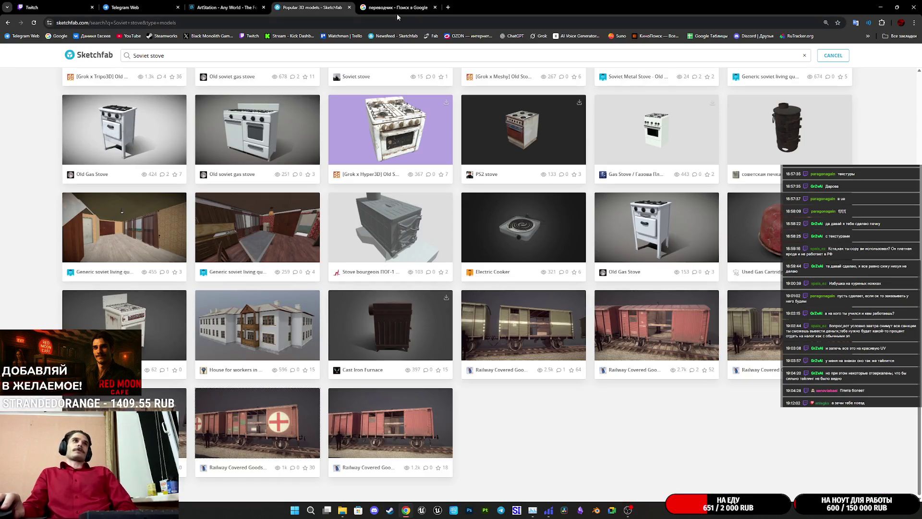
{"action": "middle_click", "coordinate": [248, 3]}
{"action": "left_click", "coordinate": [60, 4]}
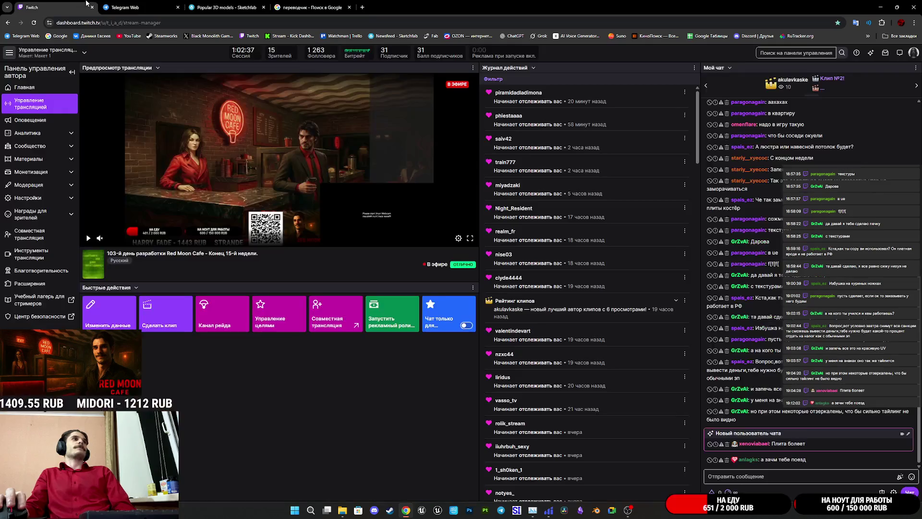
{"action": "key", "text": "ctrl+Tab"}
{"action": "left_click", "coordinate": [59, 4]}
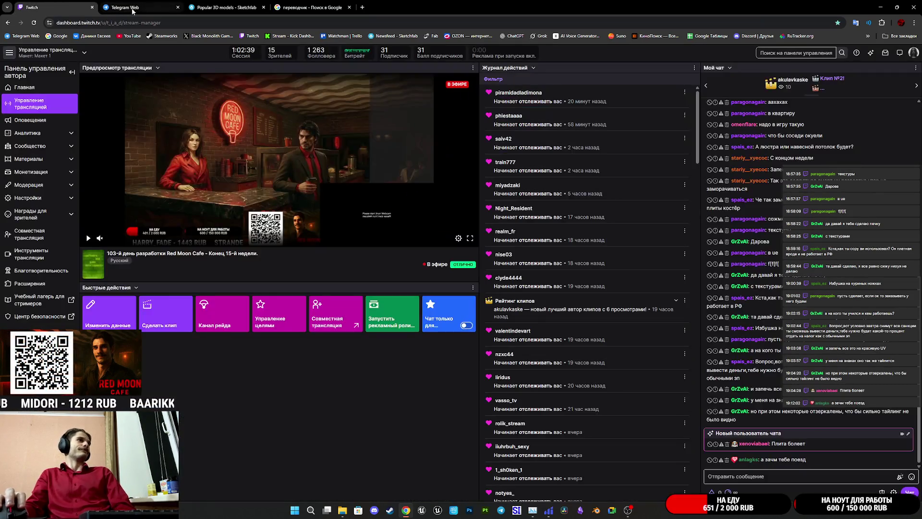
{"action": "middle_click", "coordinate": [212, 3]}
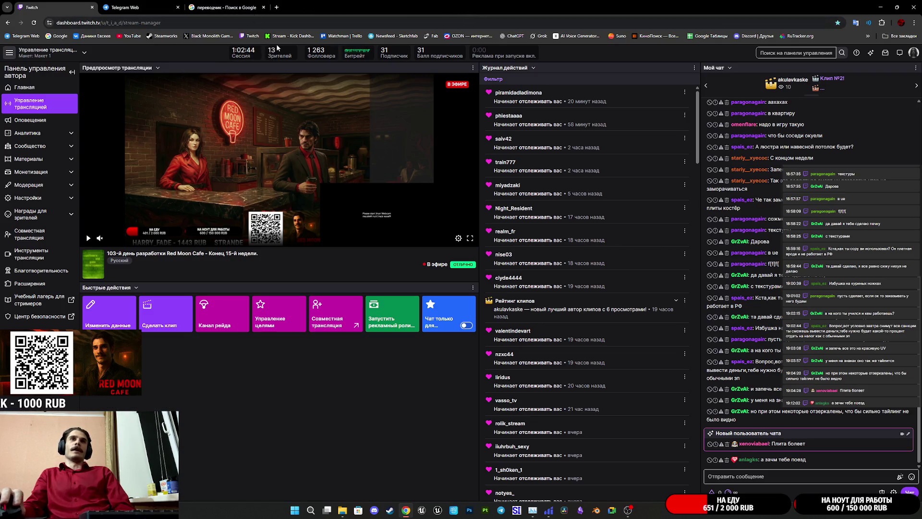
{"action": "middle_click", "coordinate": [231, 3]}
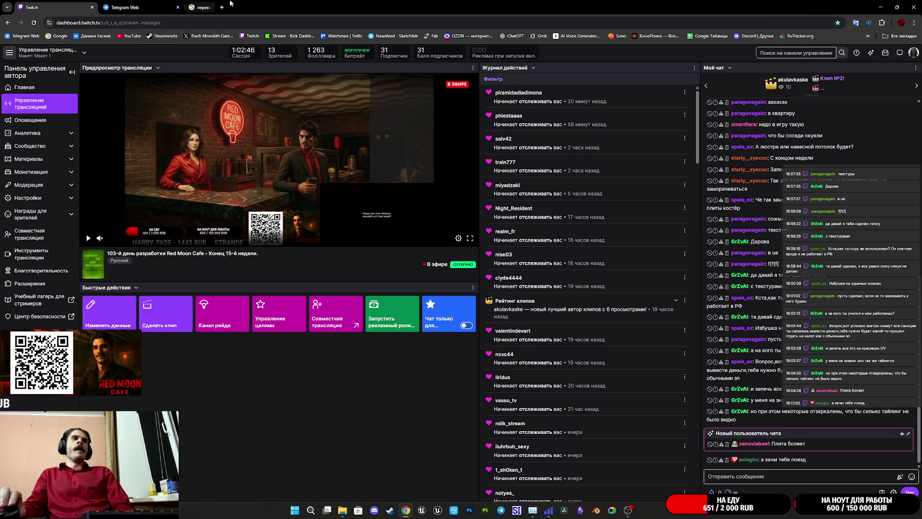
{"action": "left_click", "coordinate": [438, 511]}
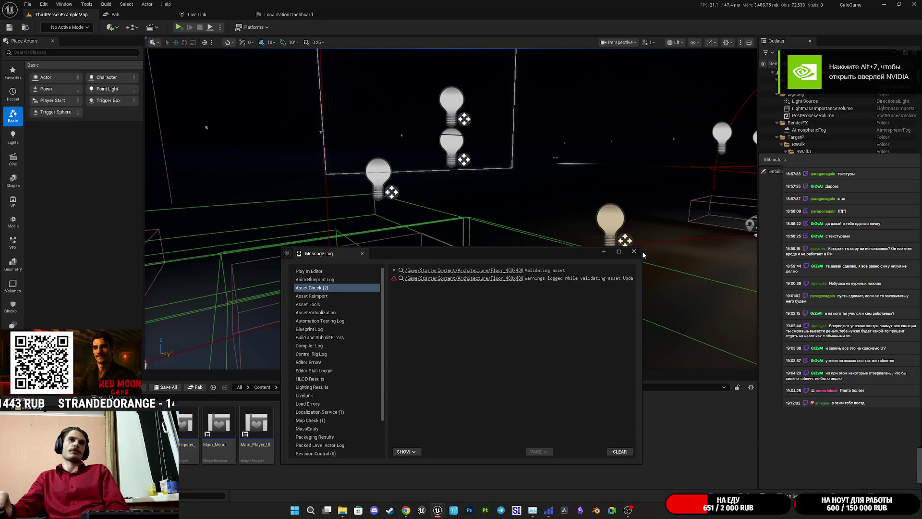
Step: Close the Message Log, dismiss the save-validation warning, and launch the level in Standalone Game mode
{"action": "left_click", "coordinate": [634, 251]}
{"action": "mouse_move", "coordinate": [634, 251]}
{"action": "left_mouse_down"}
{"action": "mouse_move", "coordinate": [624, 211]}
{"action": "mouse_move", "coordinate": [666, 209]}
{"action": "mouse_move", "coordinate": [510, 271]}
{"action": "mouse_move", "coordinate": [433, 220]}
{"action": "left_mouse_up"}
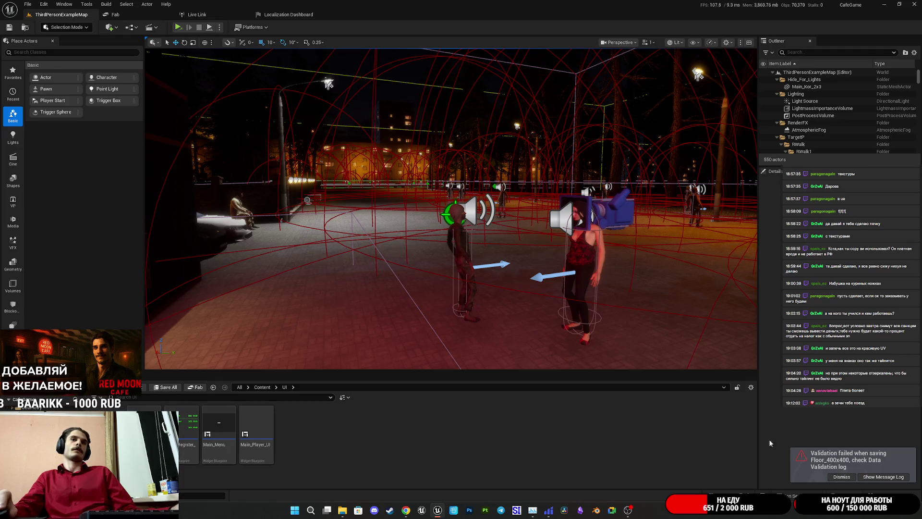
{"action": "left_click", "coordinate": [843, 476]}
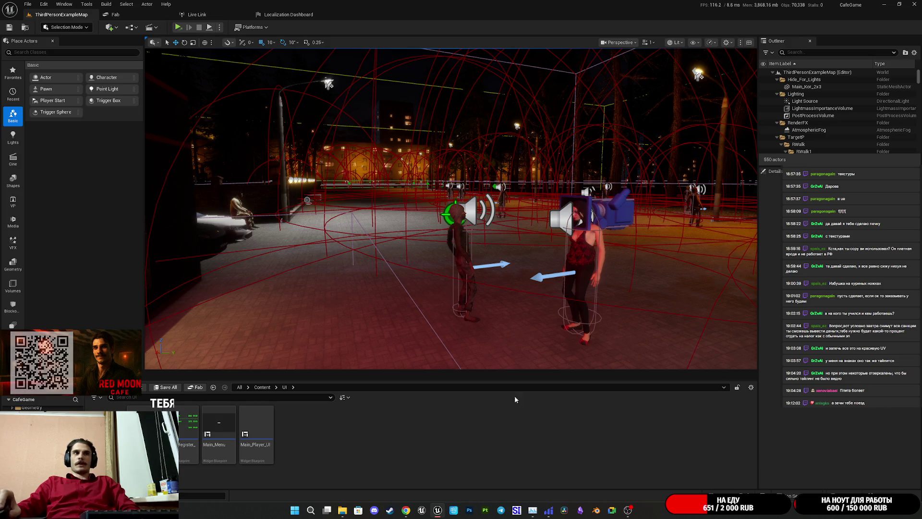
{"action": "left_click", "coordinate": [177, 27]}
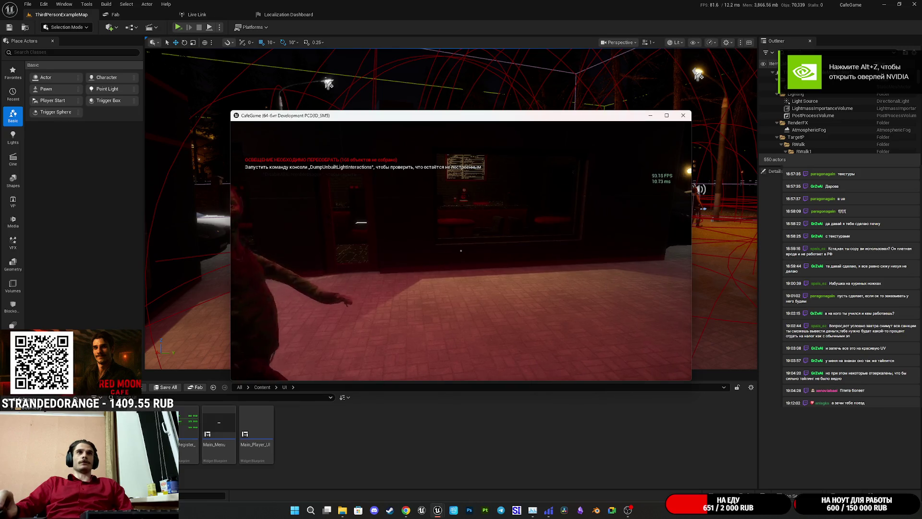
Step: Resize and reposition the CafeGame window so it nearly fills the screen
{"action": "key", "text": "super"}
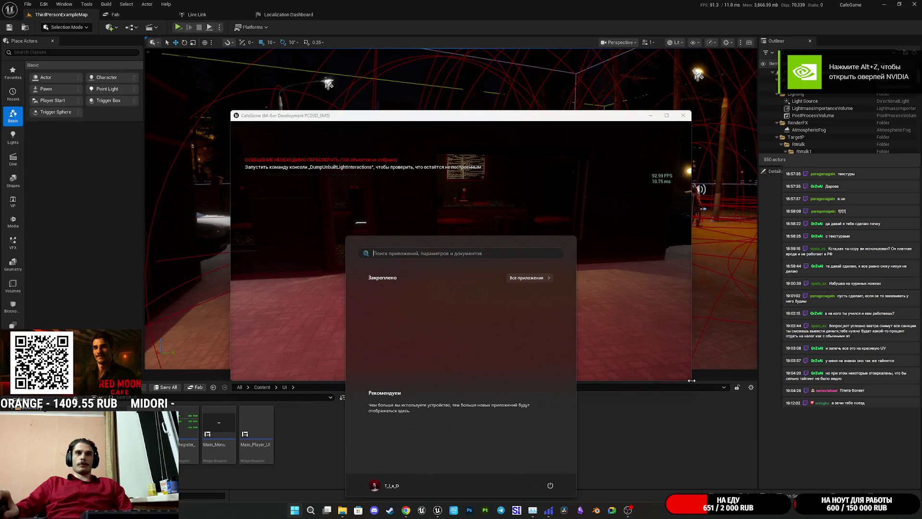
{"action": "key", "text": "super"}
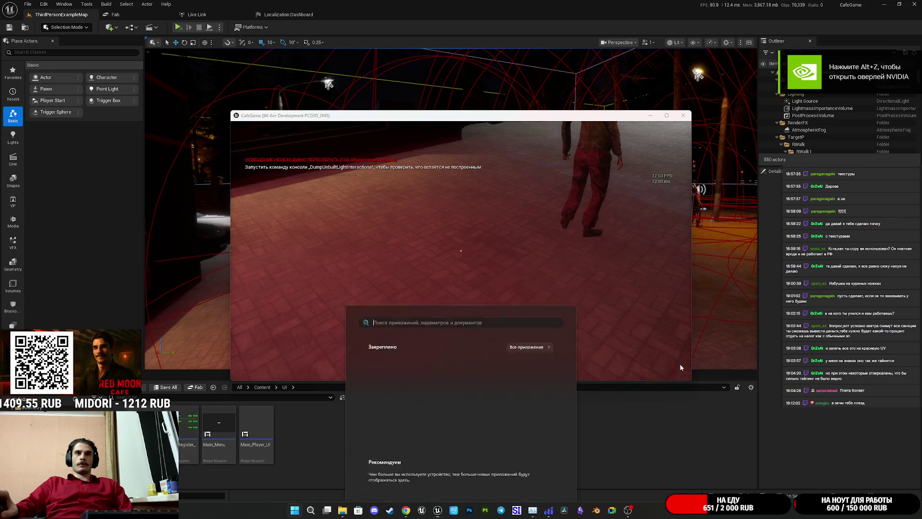
{"action": "key", "text": "super"}
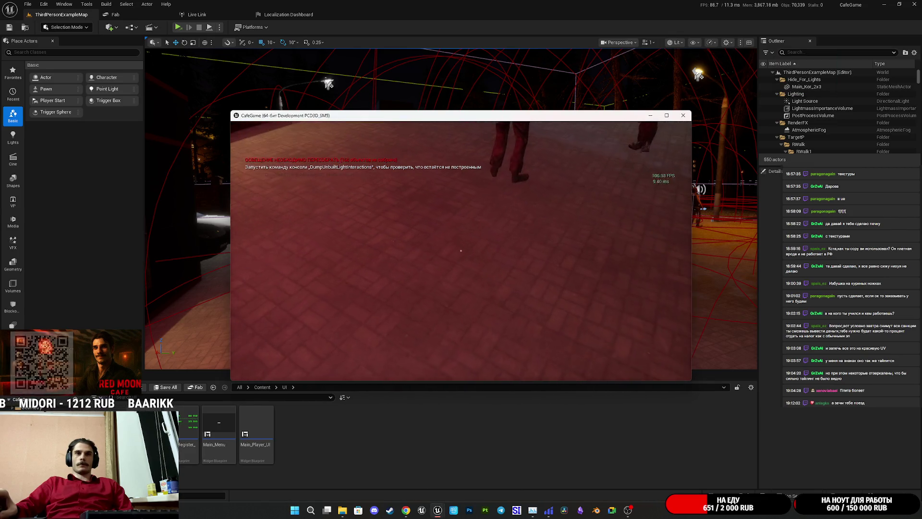
{"action": "key", "text": "super"}
{"action": "left_click_drag", "start_coordinate": [692, 110], "coordinate": [884, 5]}
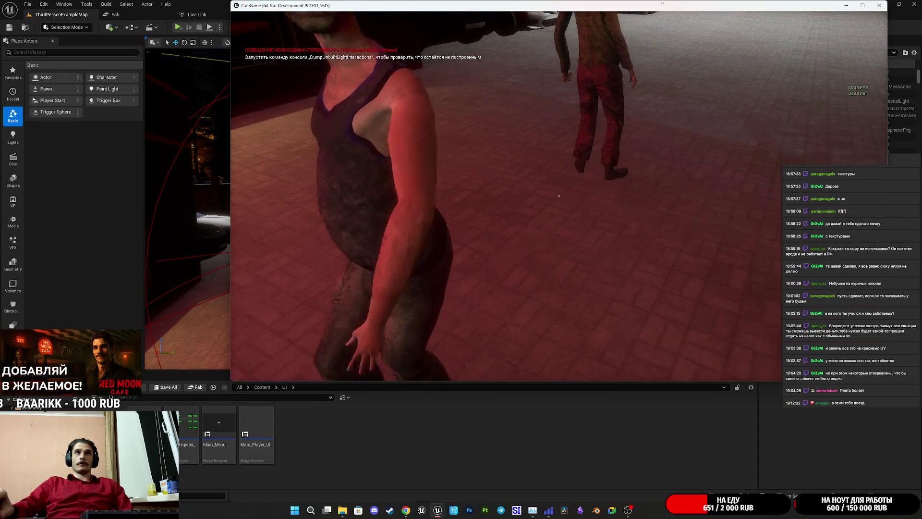
{"action": "left_click_drag", "start_coordinate": [649, 17], "coordinate": [656, 34]}
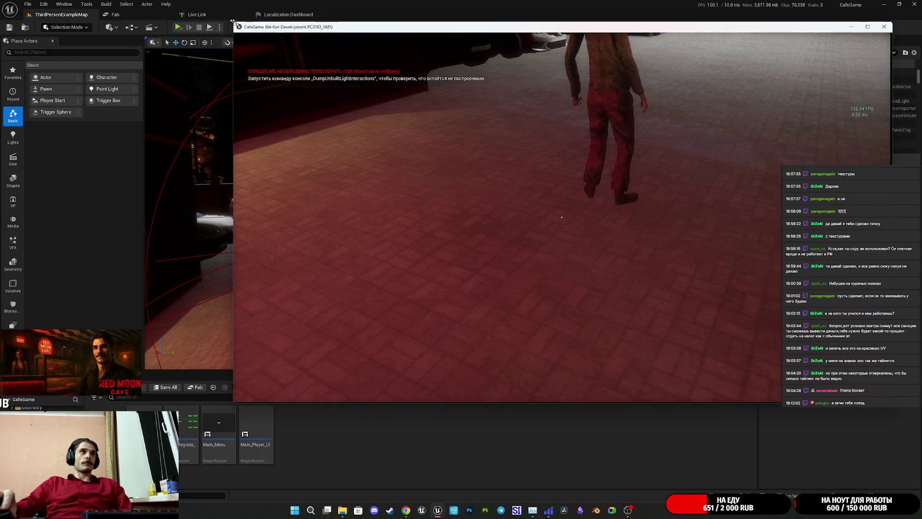
{"action": "left_click_drag", "start_coordinate": [236, 23], "coordinate": [188, 15]}
{"action": "key", "text": "super"}
{"action": "left_click_drag", "start_coordinate": [335, 9], "coordinate": [357, 93]}
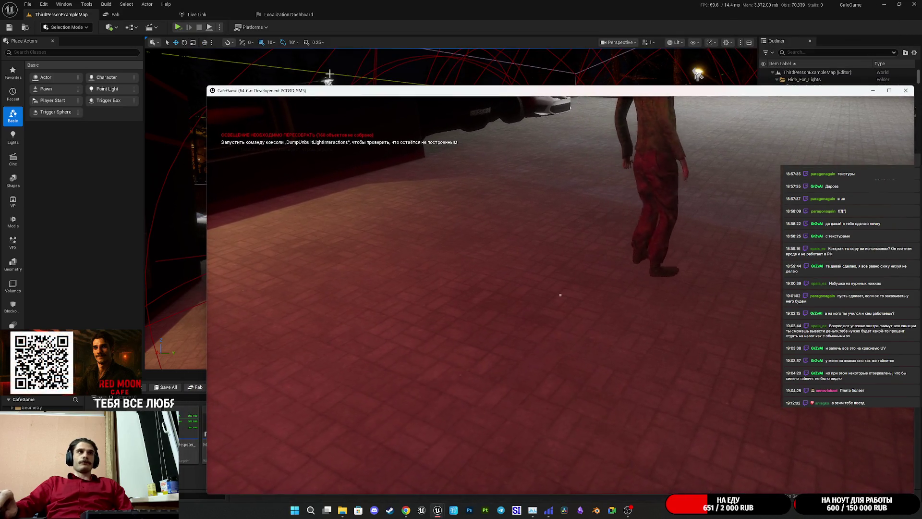
{"action": "left_click_drag", "start_coordinate": [202, 88], "coordinate": [73, 15]}
Step: Walk the character through the cafe and out the open front door
{"action": "key", "text": "w"}
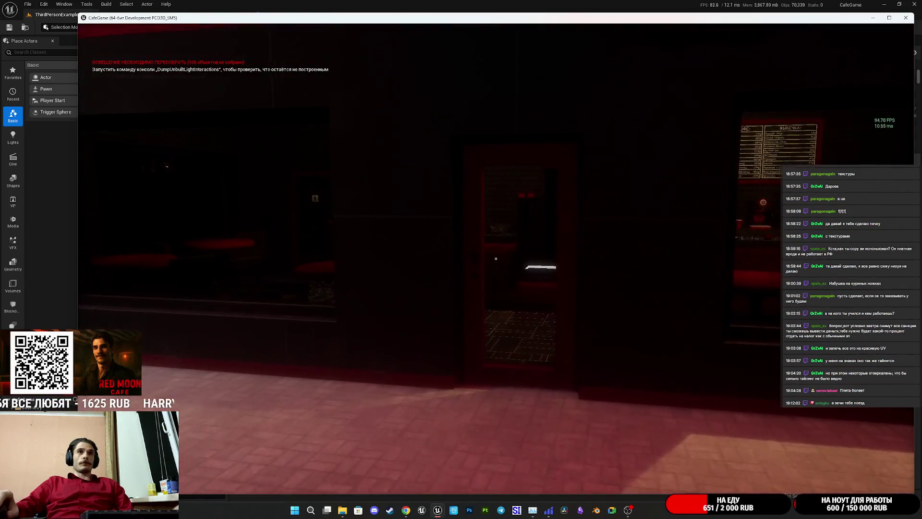
{"action": "key", "text": "w"}
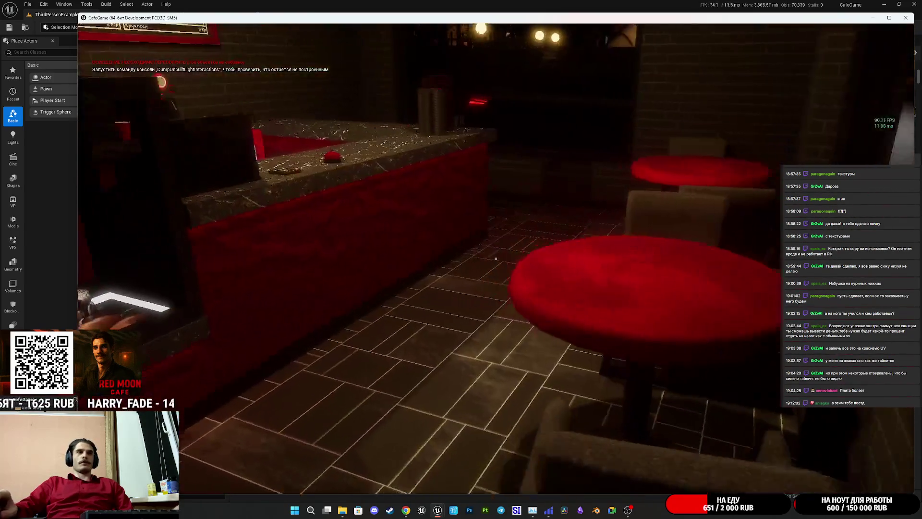
{"action": "key", "text": "w"}
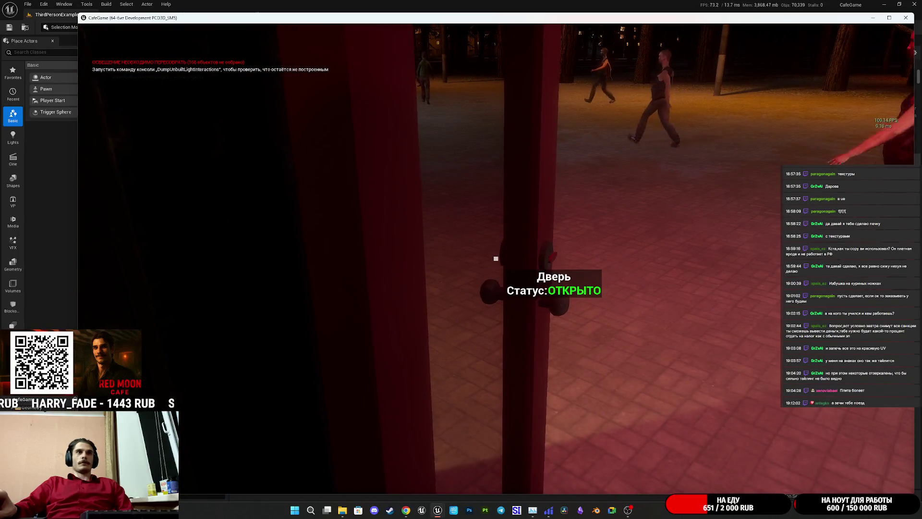
{"action": "key", "text": "w"}
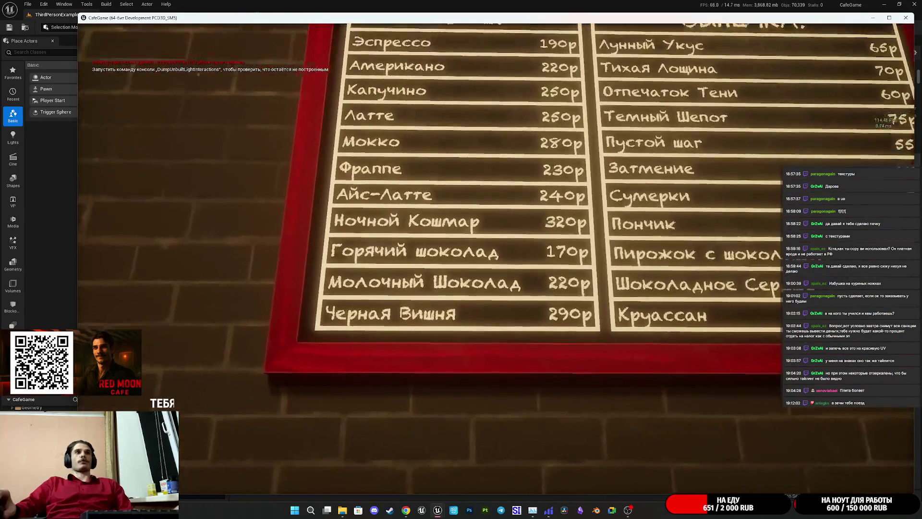
{"action": "key", "text": "s"}
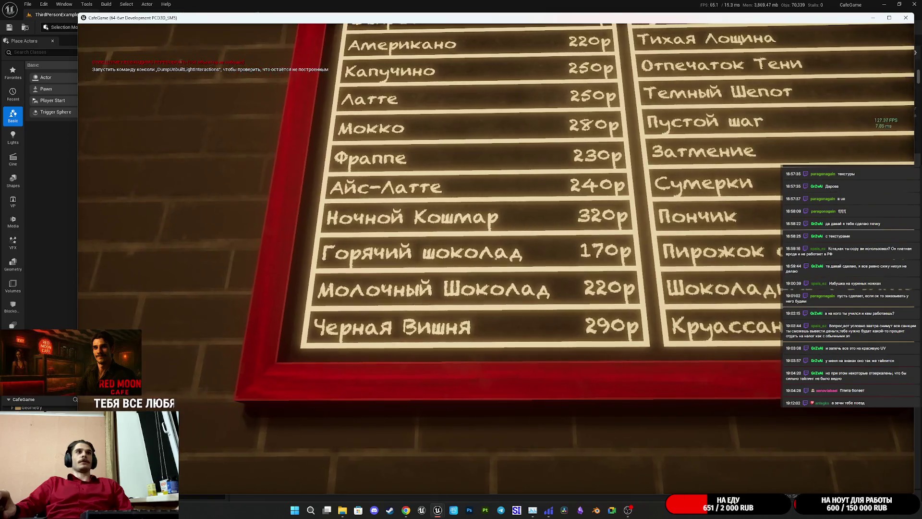
{"action": "key", "text": "s"}
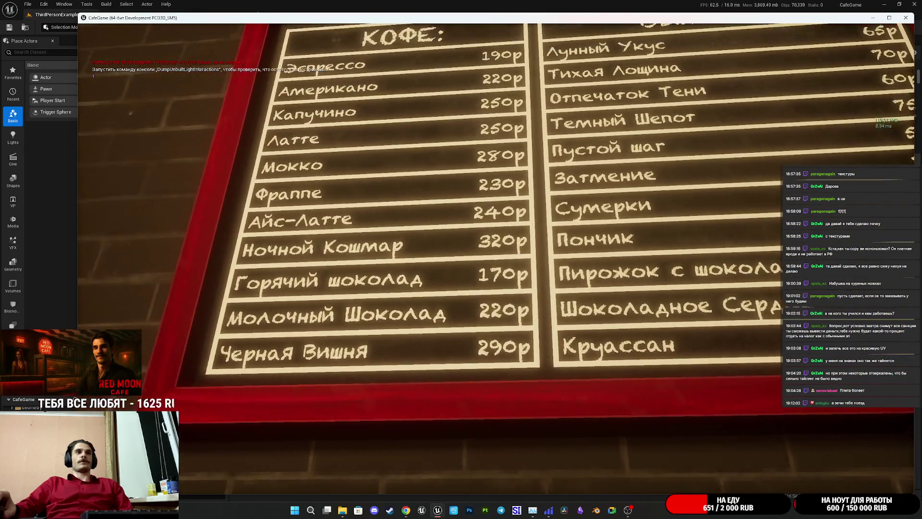
{"action": "key", "text": "a"}
{"action": "key", "text": "s"}
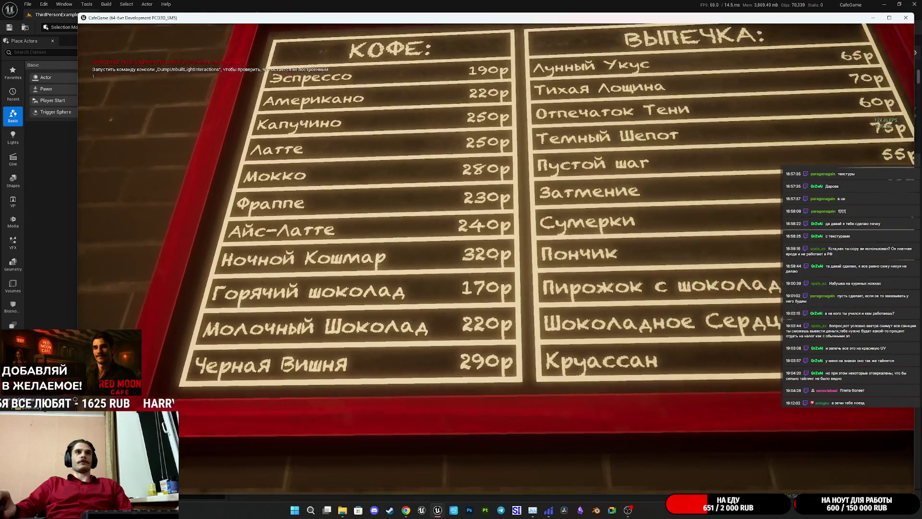
{"action": "key", "text": "w"}
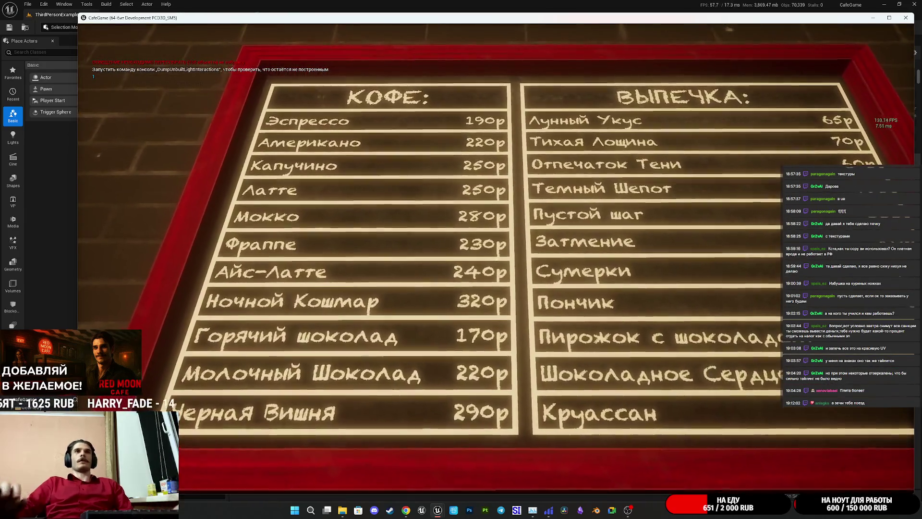
{"action": "key", "text": "d"}
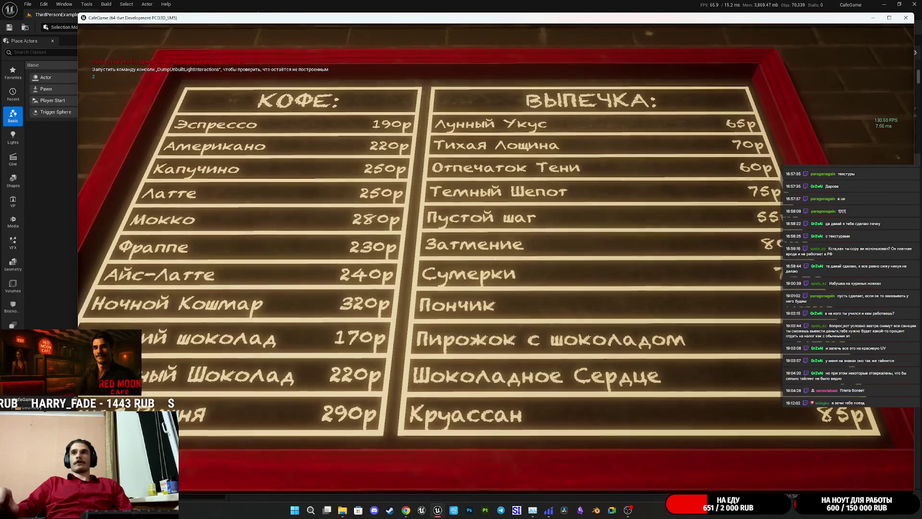
{"action": "key", "text": "w"}
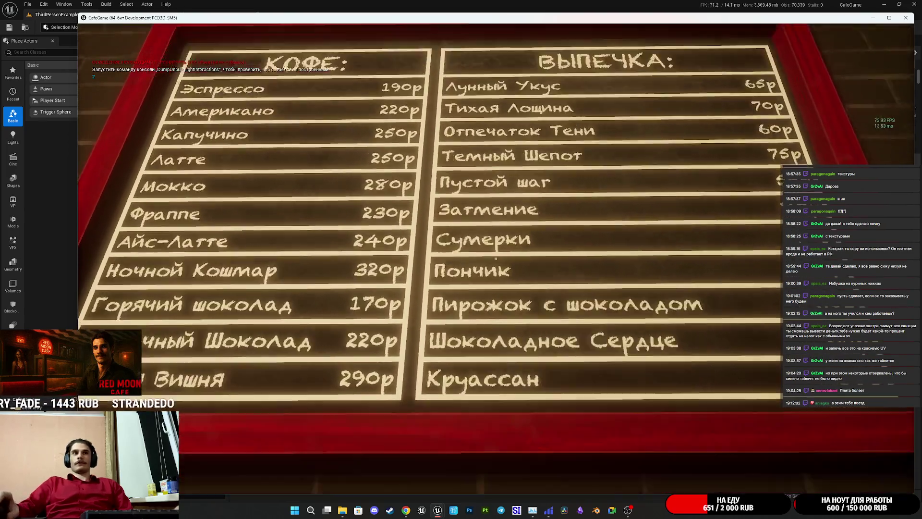
{"action": "key", "text": "s"}
{"action": "key", "text": "a"}
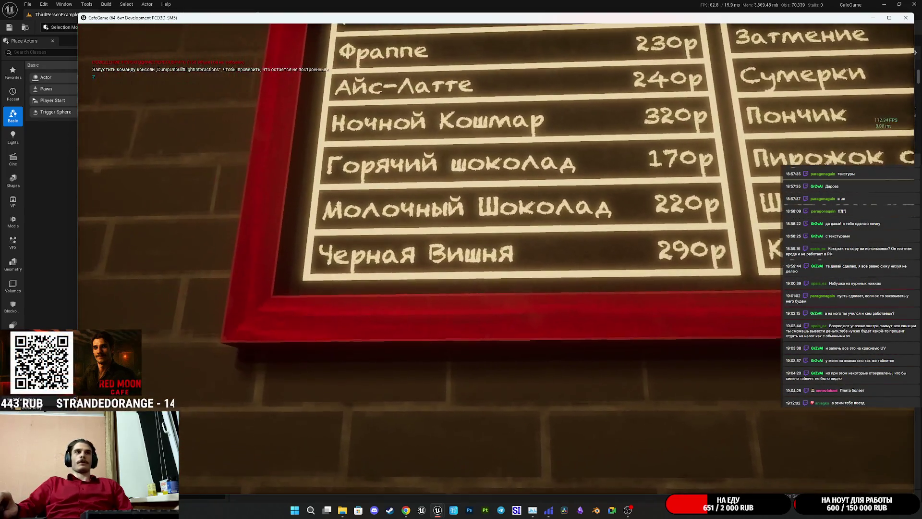
{"action": "key", "text": "s"}
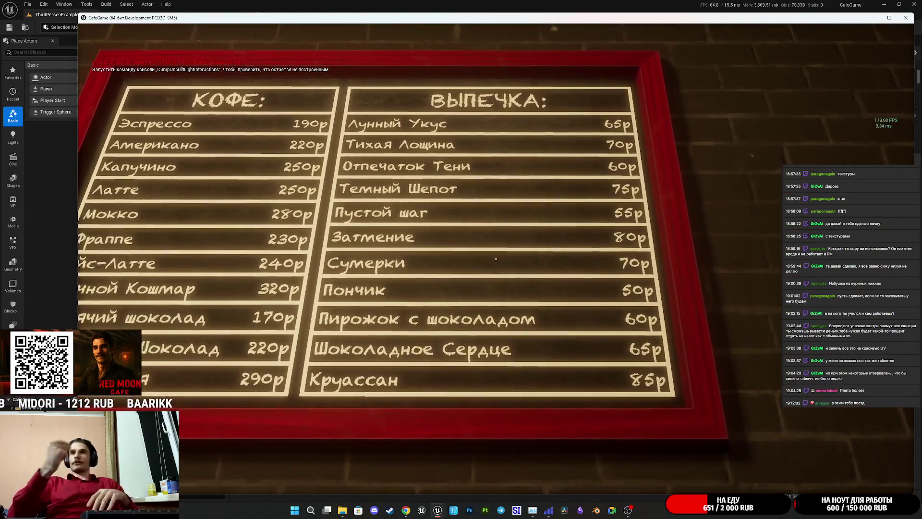
{"action": "key", "text": "a"}
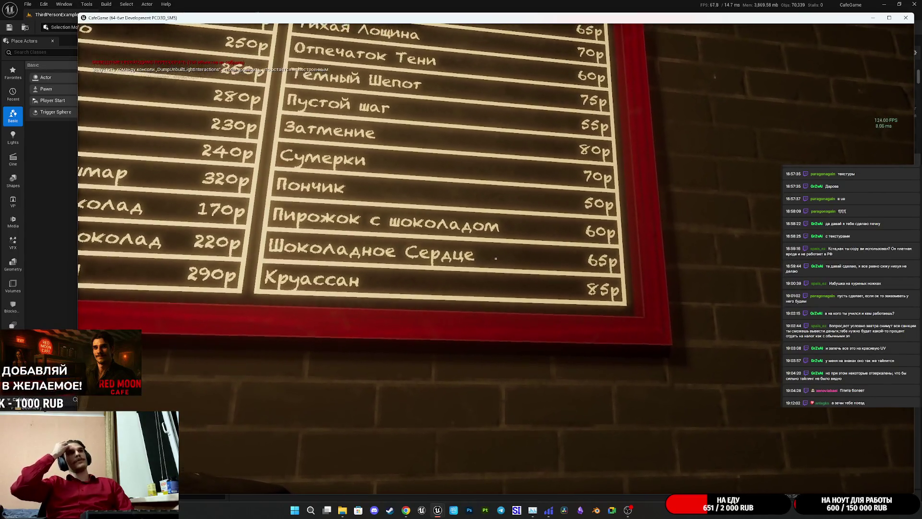
{"action": "key", "text": "d"}
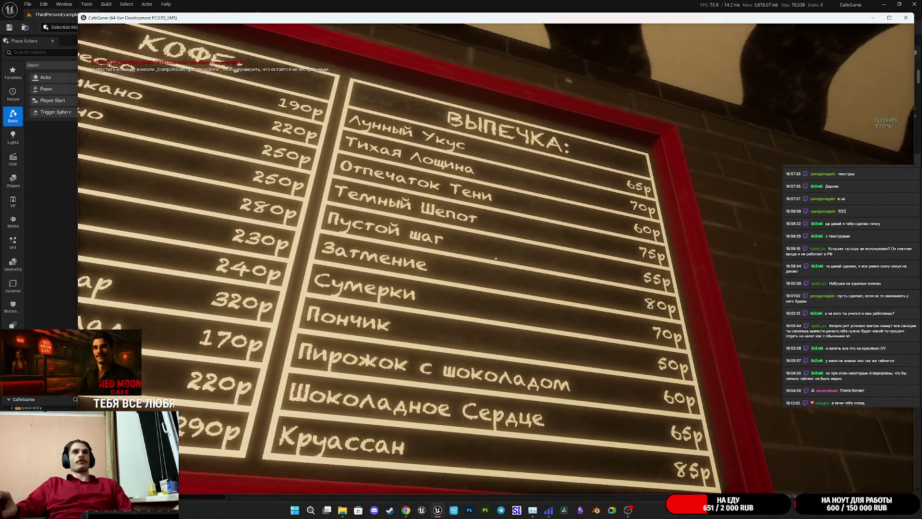
{"action": "key", "text": "d"}
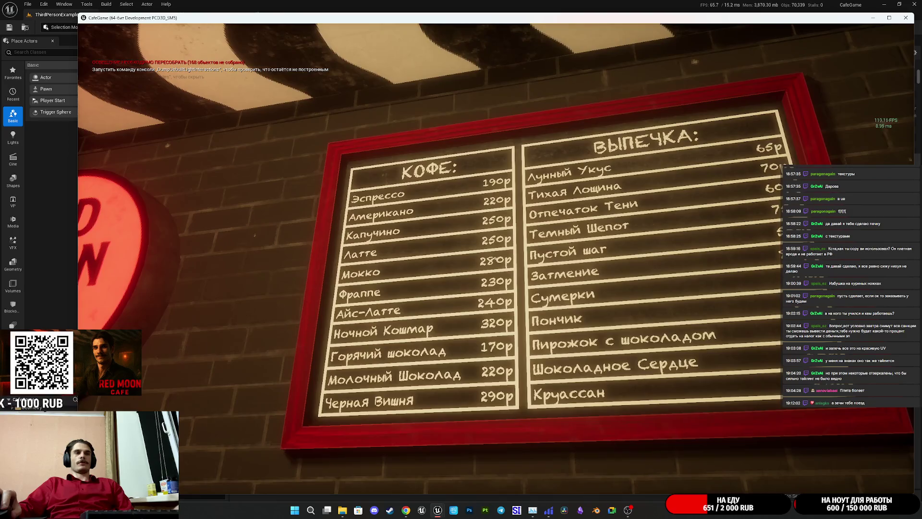
{"action": "key", "text": "w"}
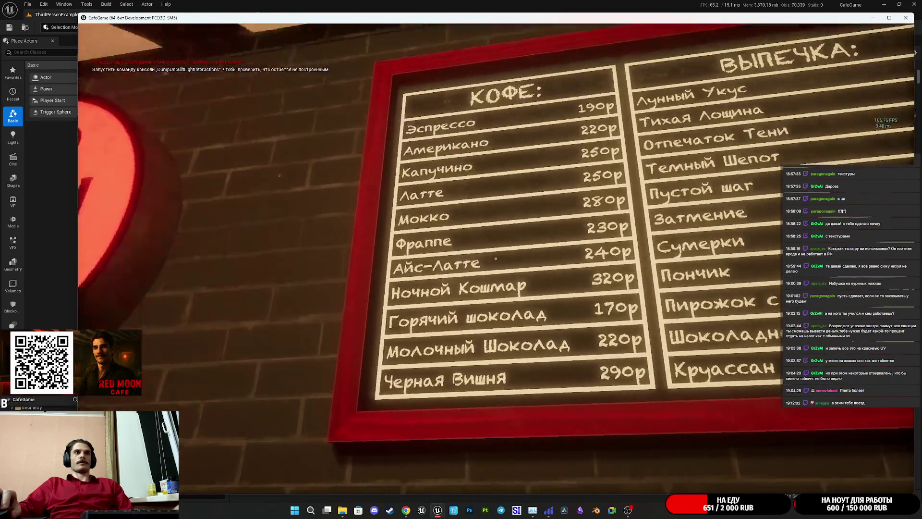
{"action": "key", "text": "s"}
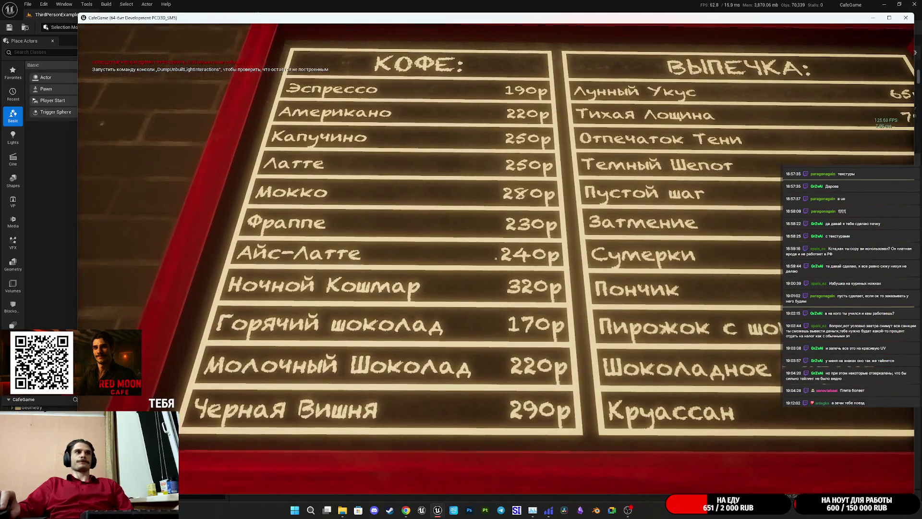
{"action": "key", "text": "s"}
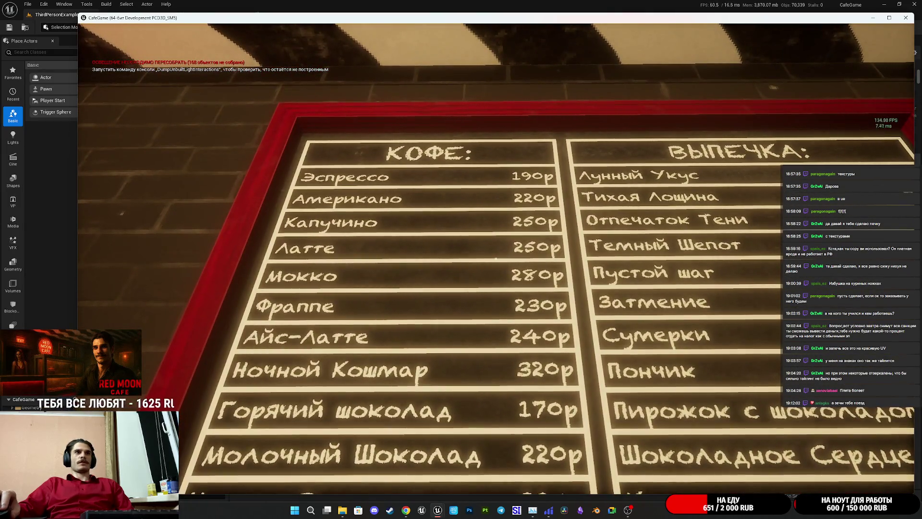
{"action": "key", "text": "d"}
{"action": "mouse_move", "coordinate": [461, 260]}
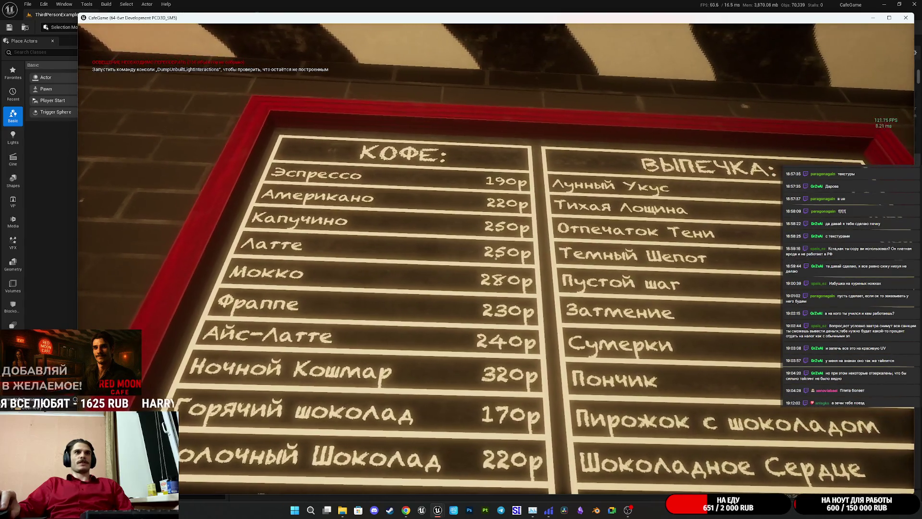
{"action": "key", "text": "s"}
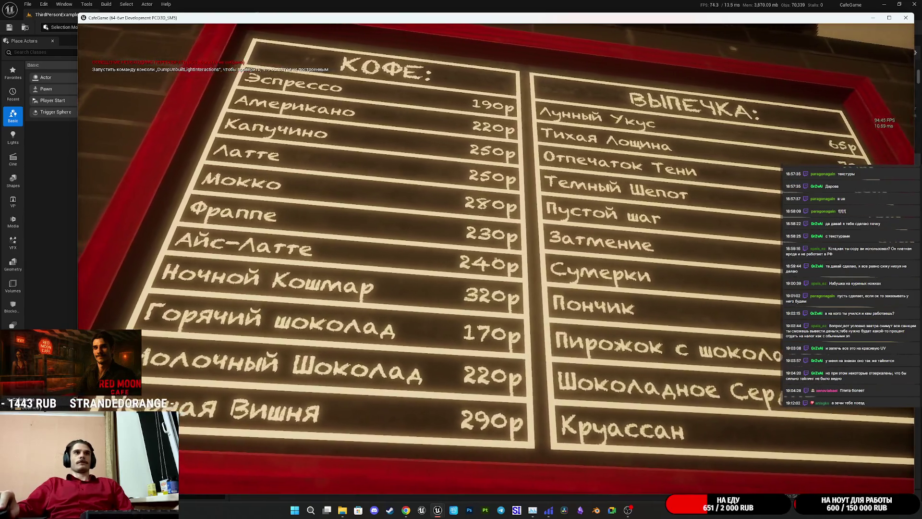
{"action": "mouse_move", "coordinate": [496, 258]}
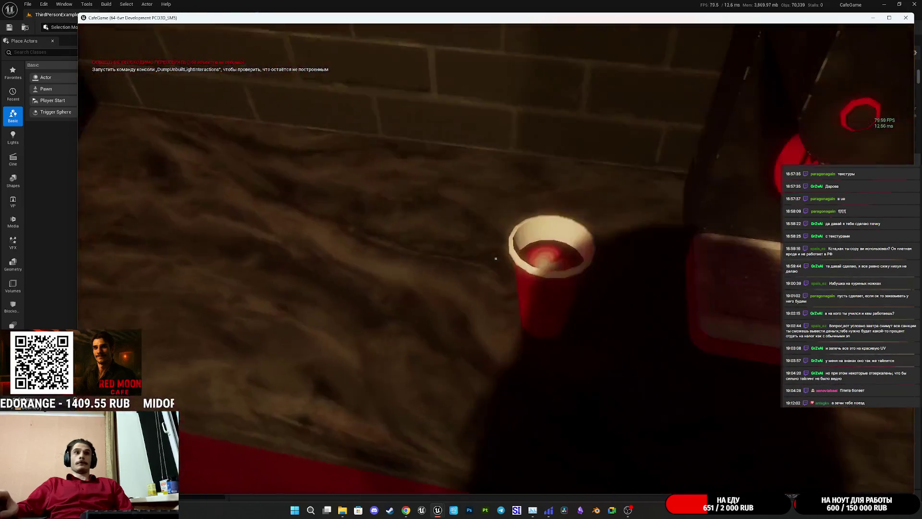
Step: Place a red cup of Ночной Кошмар on the counter and close its lid
{"action": "left_click", "coordinate": [496, 258]}
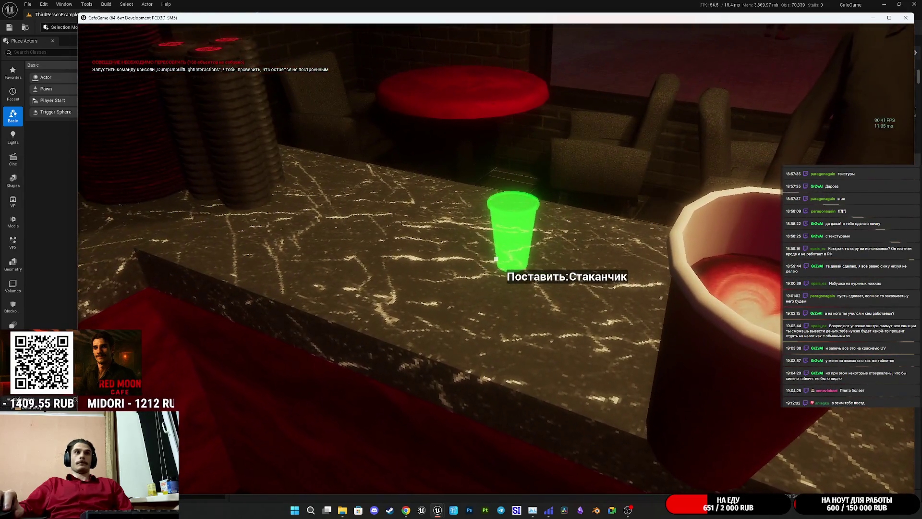
{"action": "left_click", "coordinate": [496, 259]}
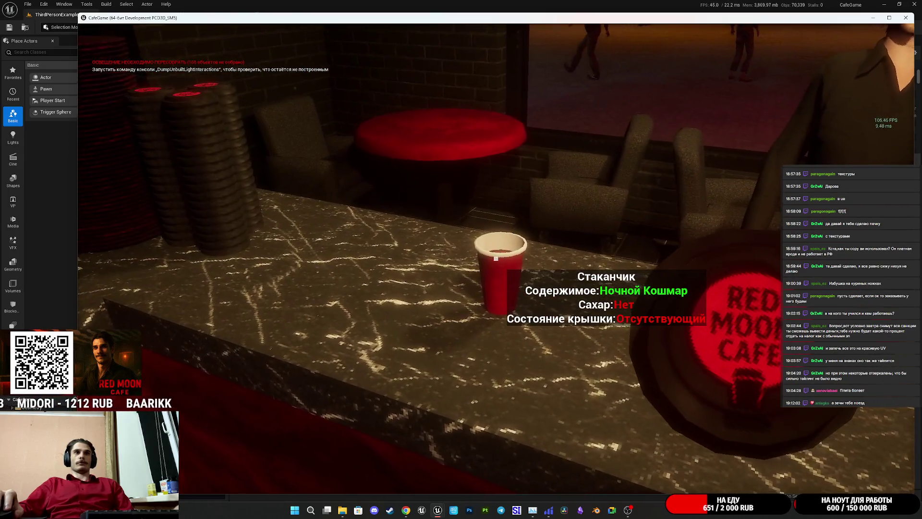
{"action": "left_click", "coordinate": [496, 259]}
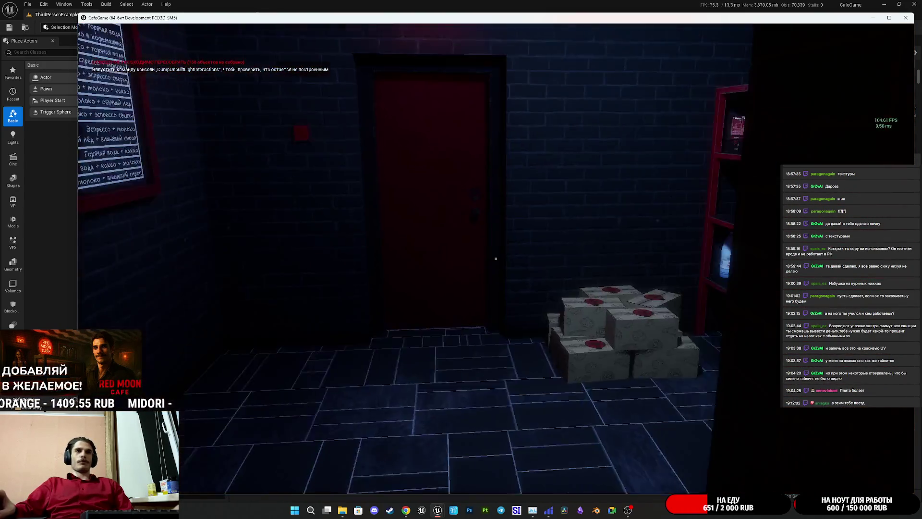
Step: Take a water bottle showing 50% remaining and set it on the counter
{"action": "left_click", "coordinate": [496, 258]}
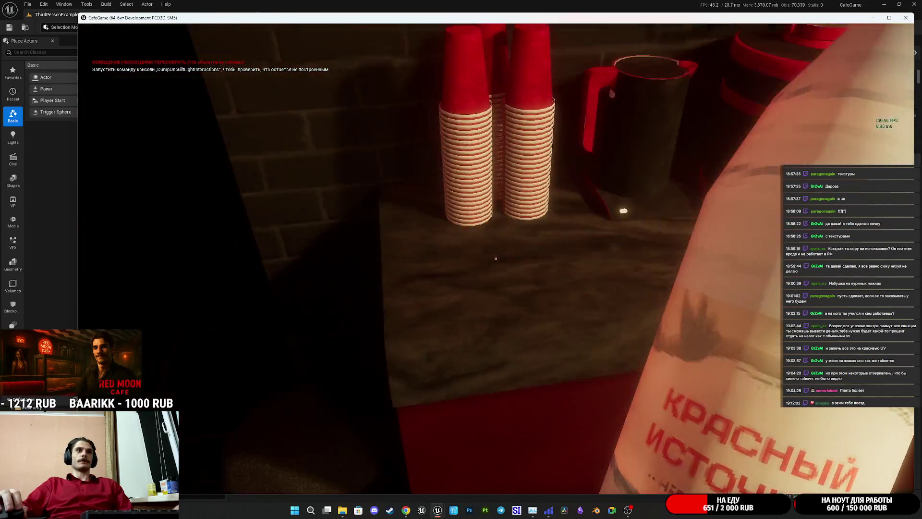
{"action": "left_click", "coordinate": [496, 258]}
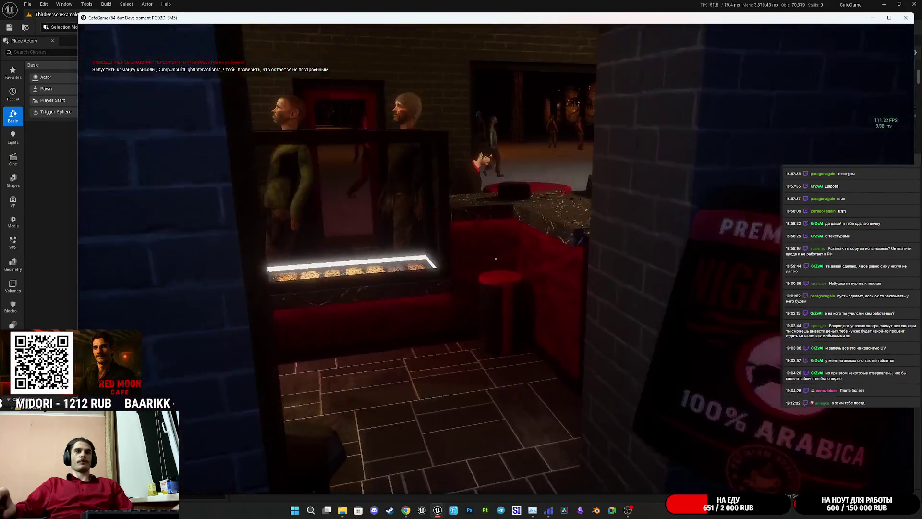
Step: Fill the coffee grinder with Premium Coffee and start it grinding
{"action": "key", "text": "w"}
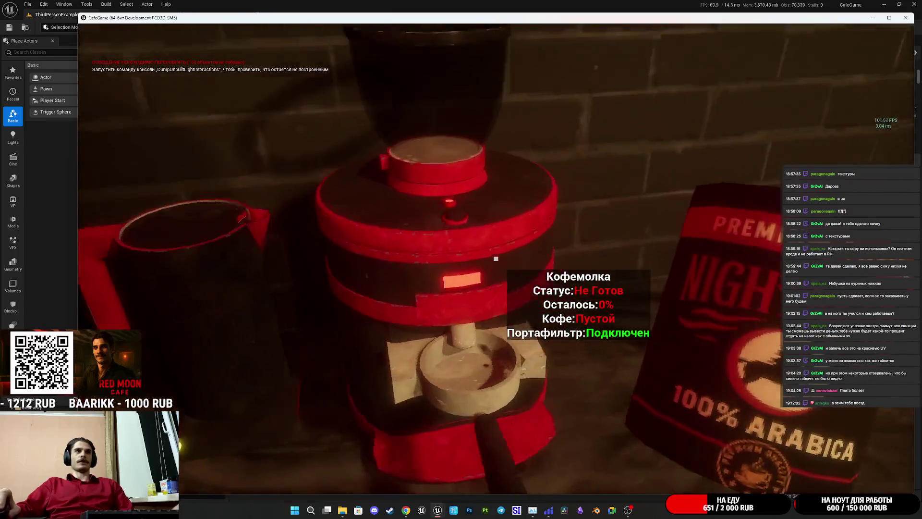
{"action": "left_click", "coordinate": [495, 258]}
{"action": "left_click", "coordinate": [496, 259]}
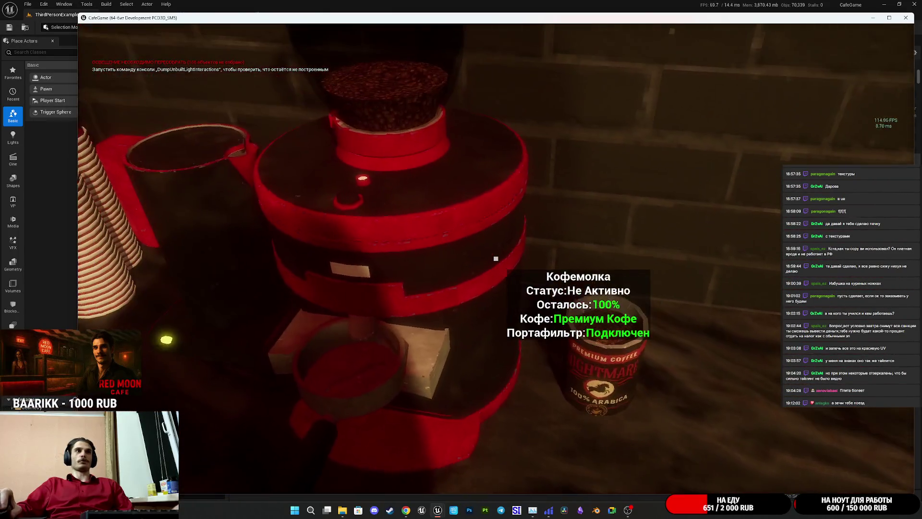
{"action": "left_click", "coordinate": [495, 258]}
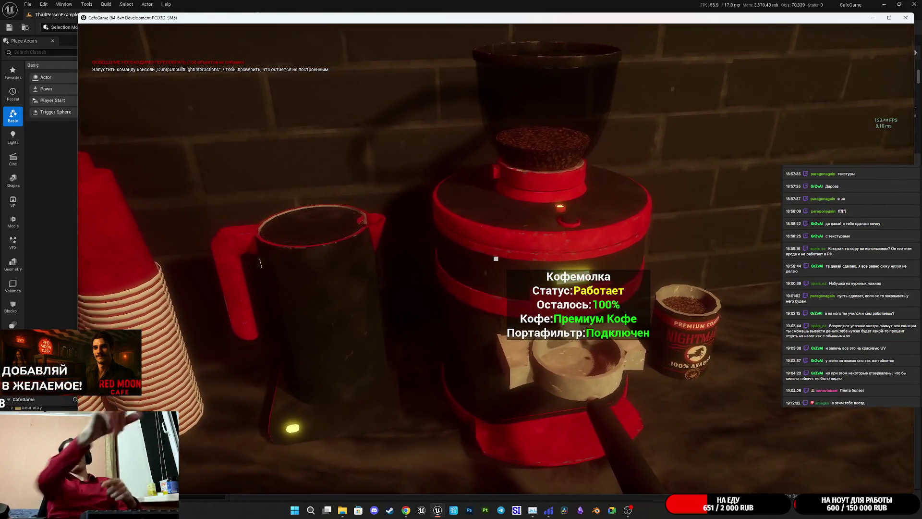
Step: Put a red cup on the coffee machine tray and take the portafilter
{"action": "key", "text": "w"}
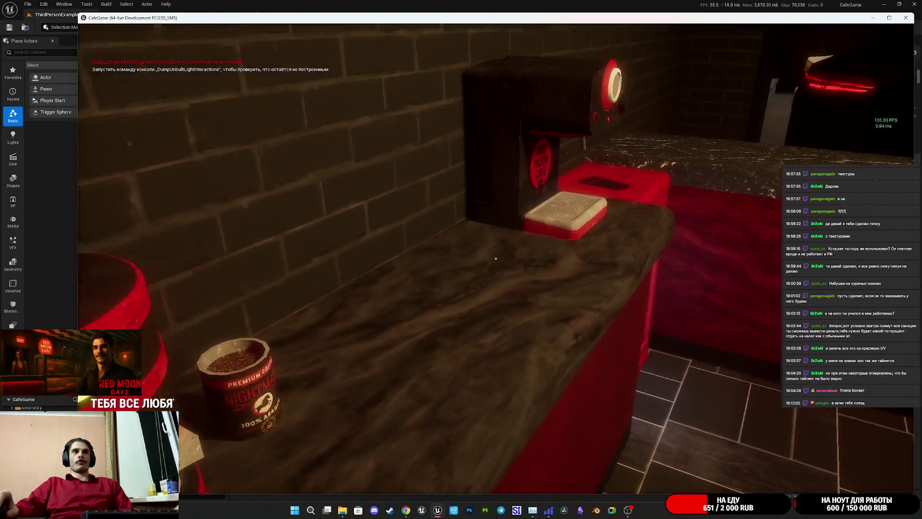
{"action": "left_click", "coordinate": [495, 258]}
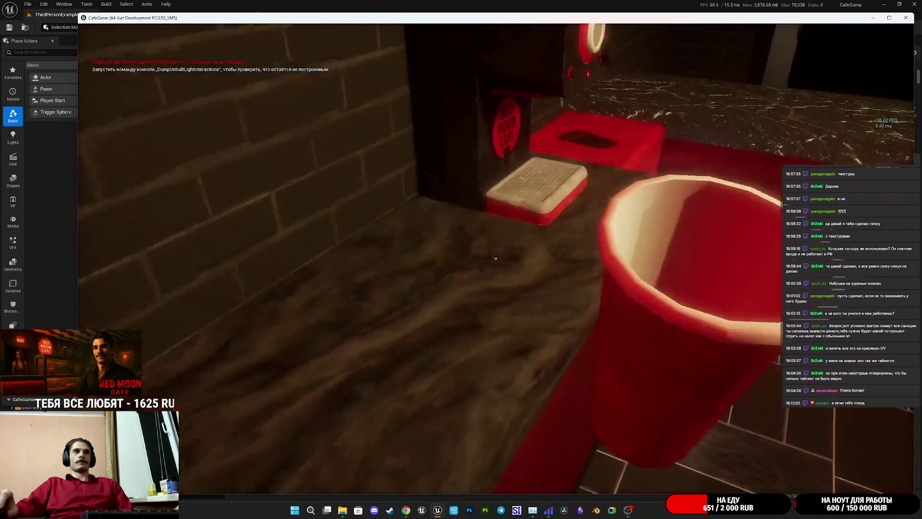
{"action": "left_click", "coordinate": [495, 258]}
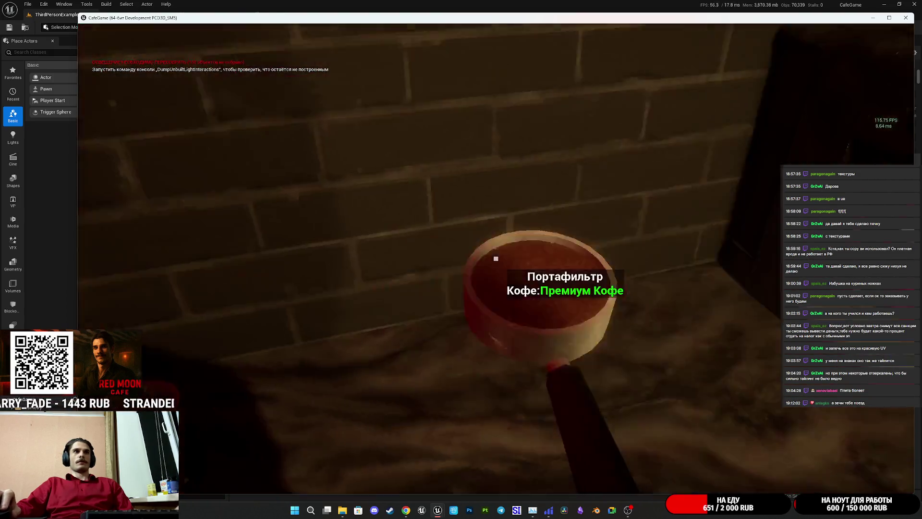
{"action": "left_click", "coordinate": [496, 259]}
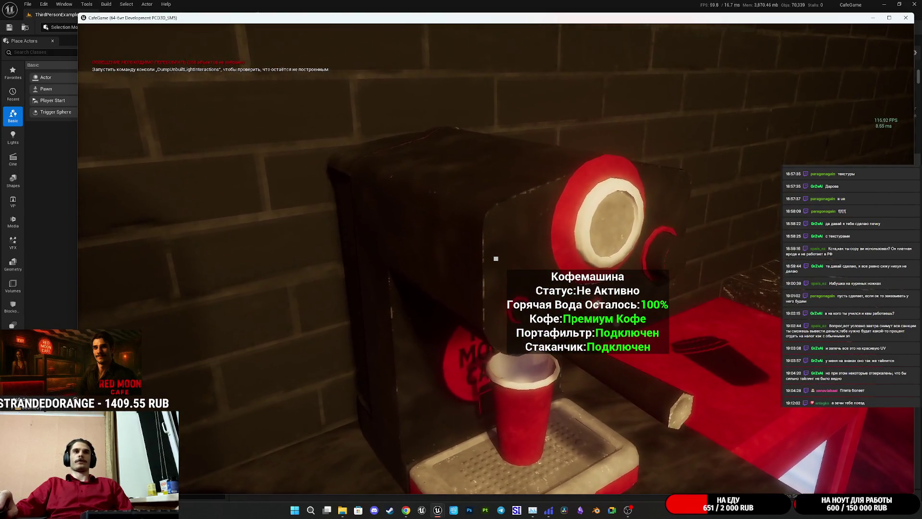
Step: Step back to watch the coffee machine brew, then pick up the water bottle
{"action": "key", "text": "s"}
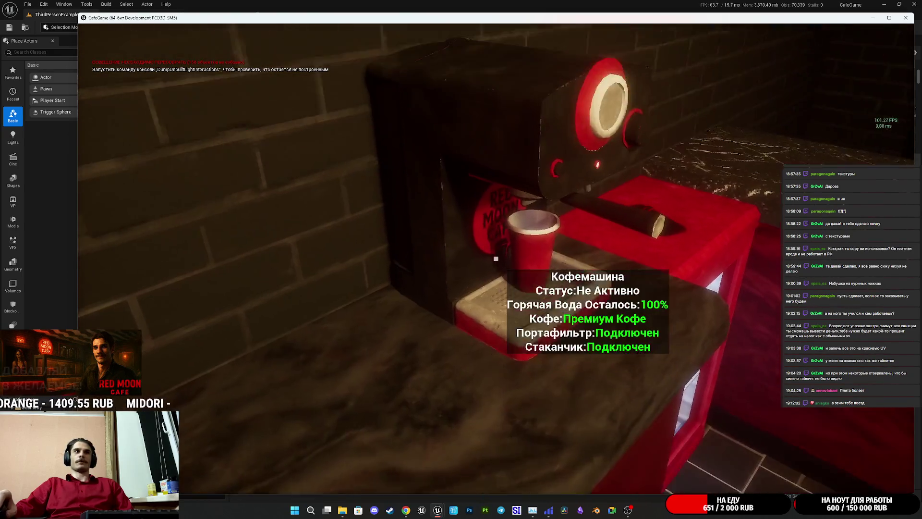
{"action": "key", "text": "s"}
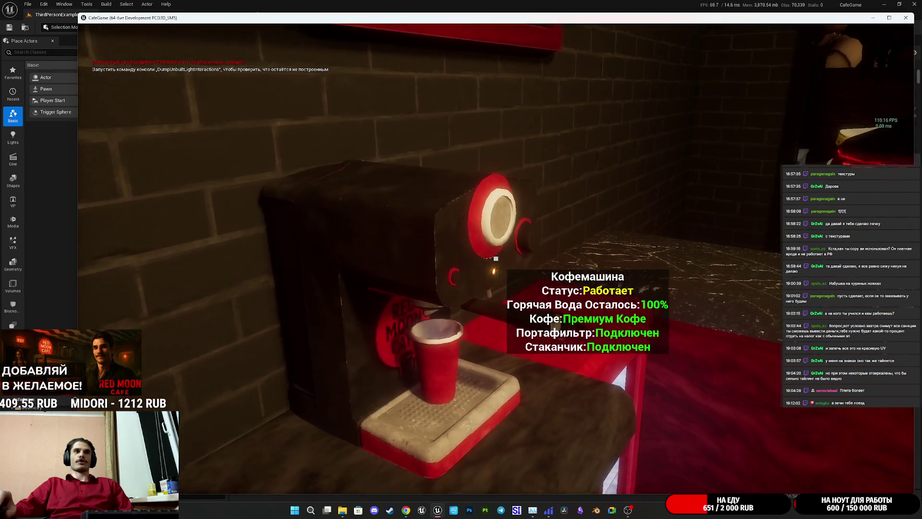
{"action": "mouse_move", "coordinate": [496, 258]}
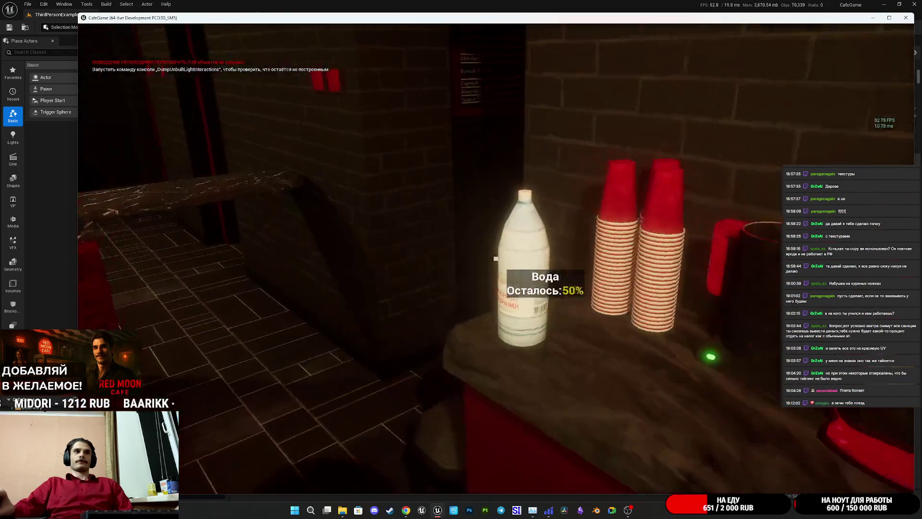
{"action": "key", "text": "e"}
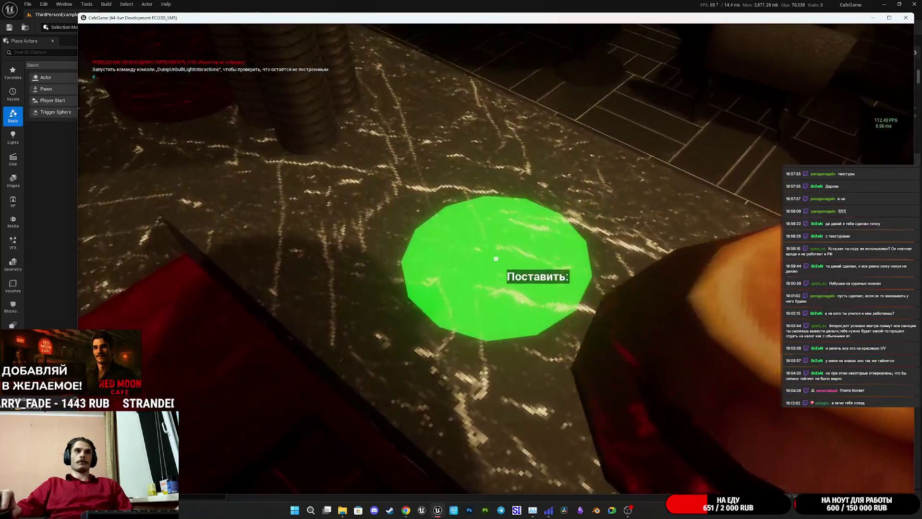
Step: Set the donut plate on the counter and head toward the coffee machine
{"action": "left_click", "coordinate": [496, 258]}
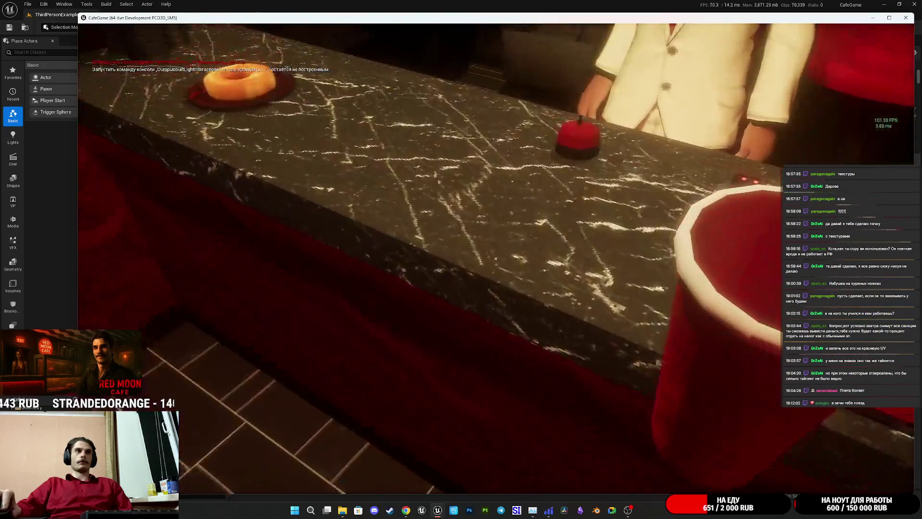
{"action": "key", "text": "w"}
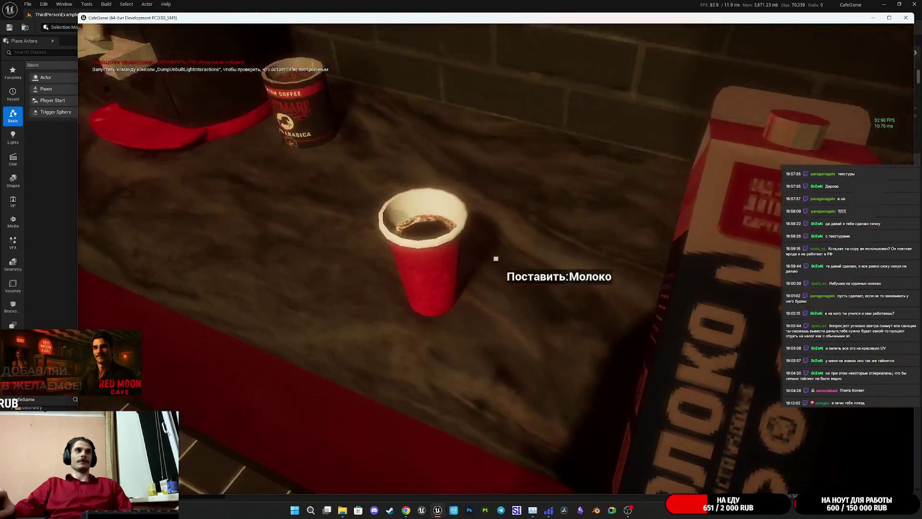
Step: Check the fridge stock and read the coffee menu board while carrying the cherry syrup
{"action": "mouse_move", "coordinate": [495, 259]}
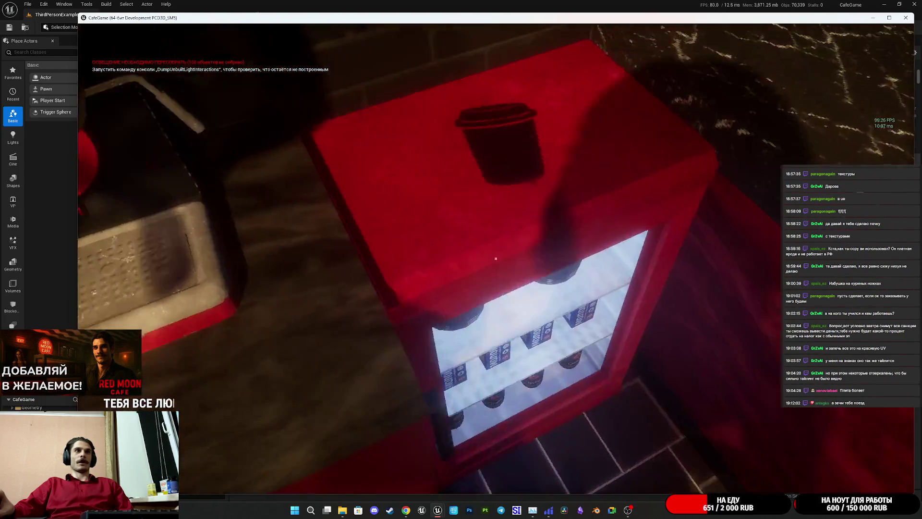
{"action": "left_click", "coordinate": [495, 258]}
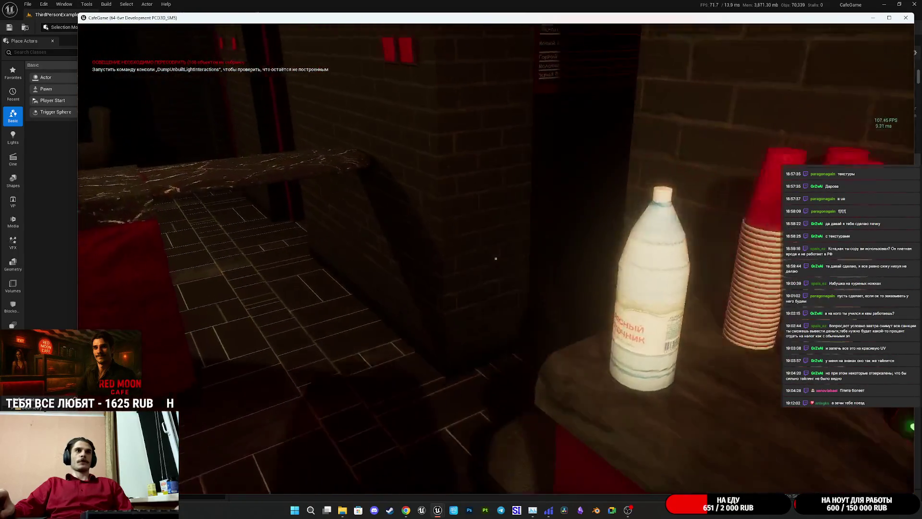
{"action": "left_click", "coordinate": [495, 259]}
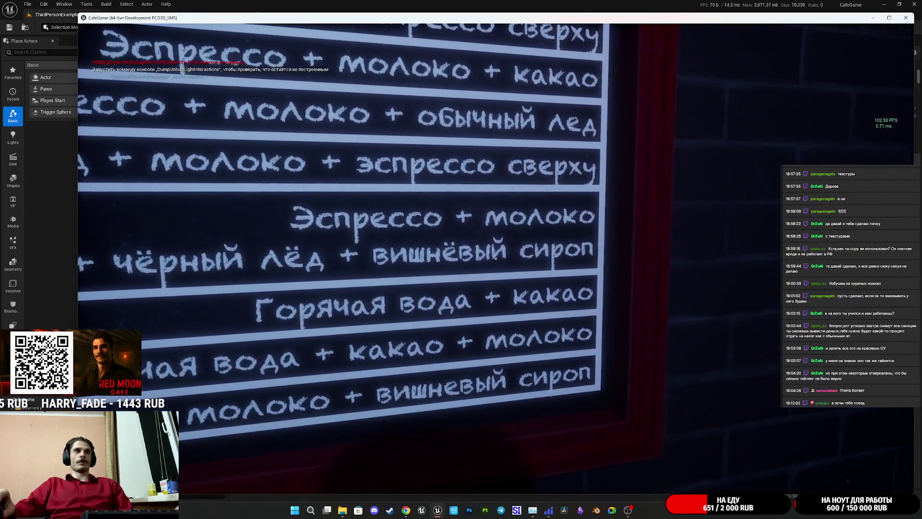
{"action": "left_click", "coordinate": [496, 258]}
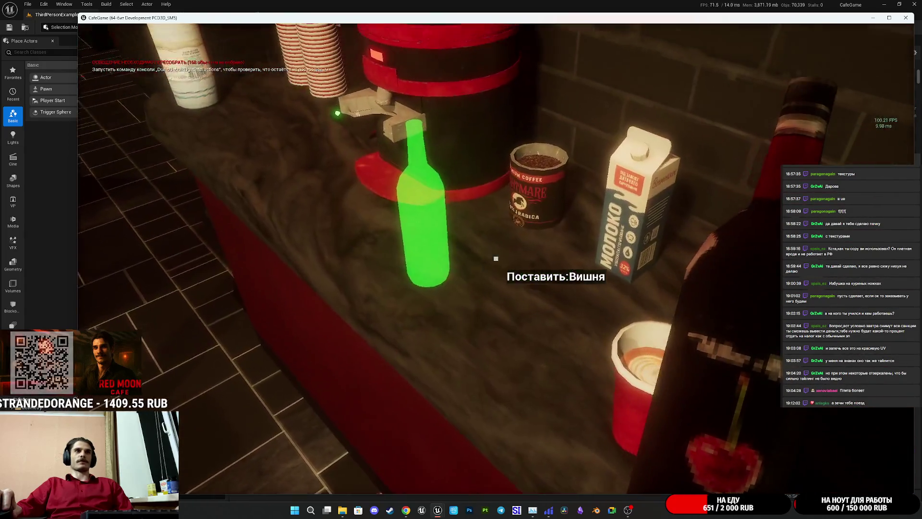
{"action": "mouse_move", "coordinate": [496, 259]}
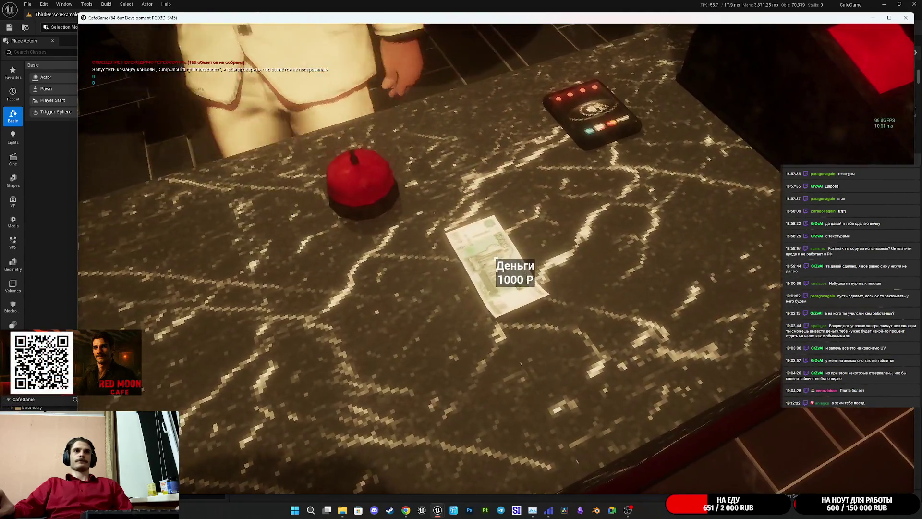
Step: Take the 1000 ₽ note from the counter and walk up to the cash register
{"action": "left_click", "coordinate": [496, 259]}
{"action": "mouse_move", "coordinate": [496, 258]}
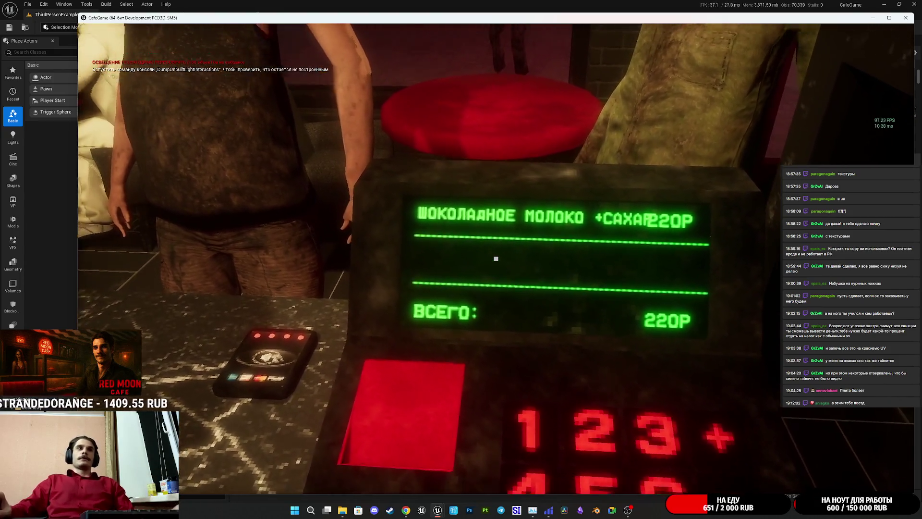
{"action": "key", "text": "w"}
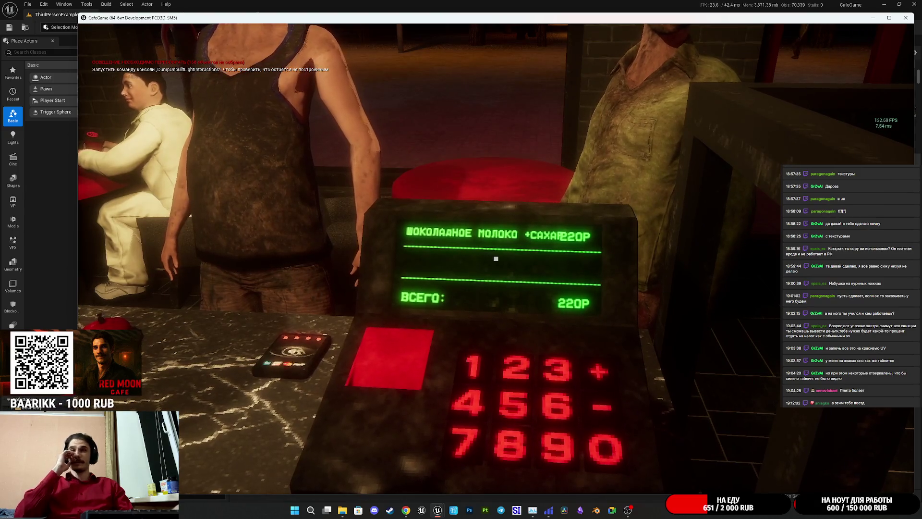
{"action": "key", "text": "w"}
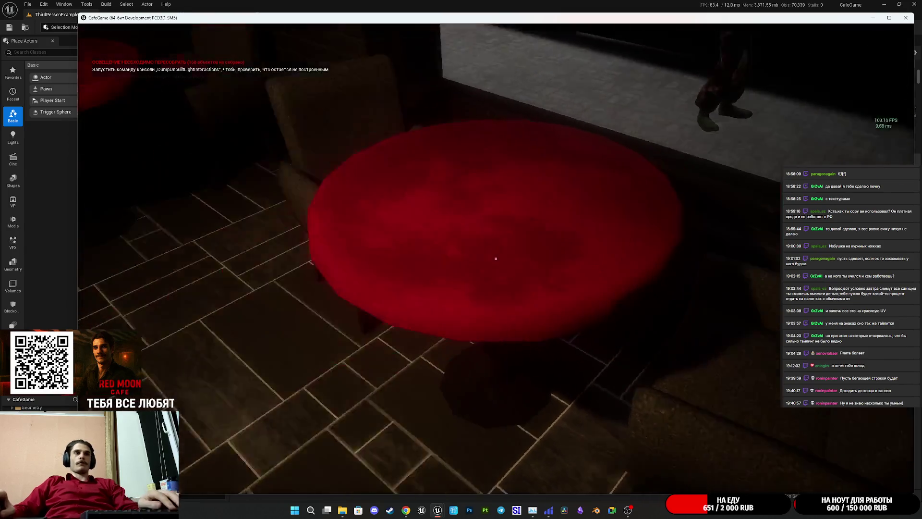
Step: Close the CafeGame play window and turn down the Media Player's music volume
{"action": "key", "text": "super"}
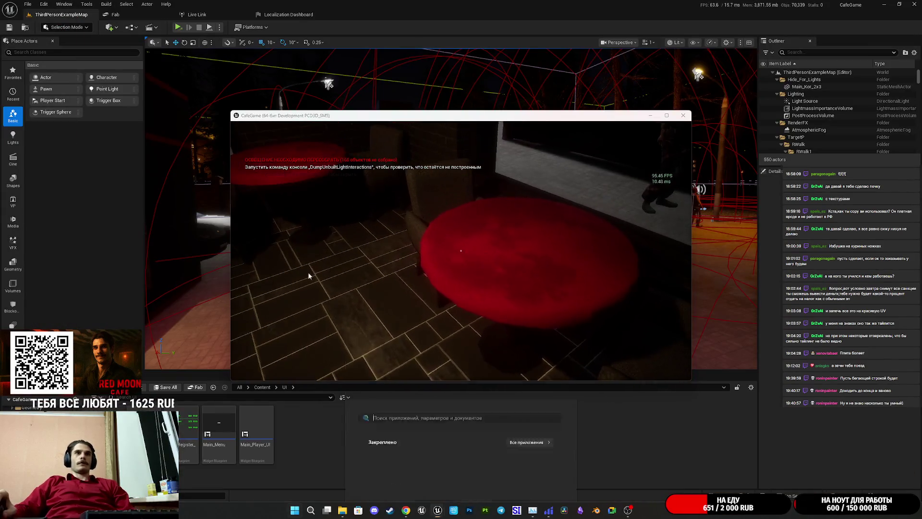
{"action": "key", "text": "Escape"}
{"action": "key", "text": "Escape"}
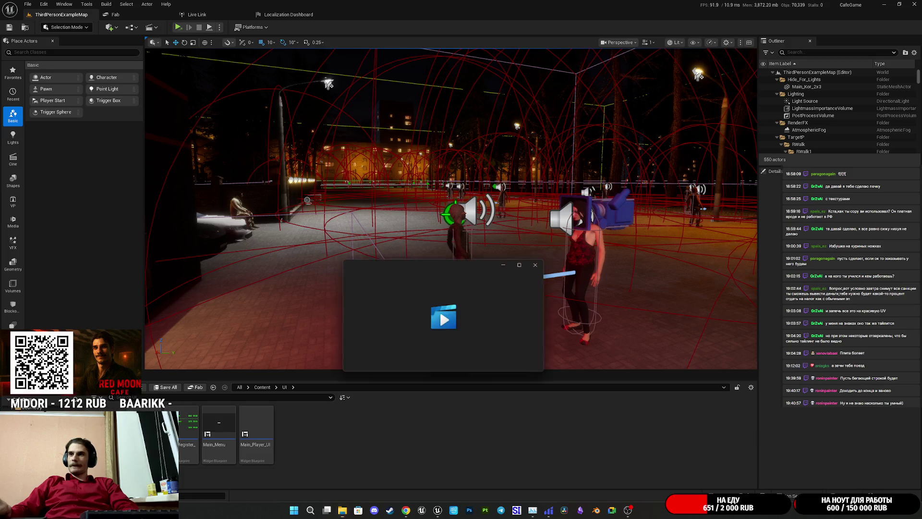
{"action": "left_click", "coordinate": [354, 359]}
{"action": "left_click", "coordinate": [377, 337]}
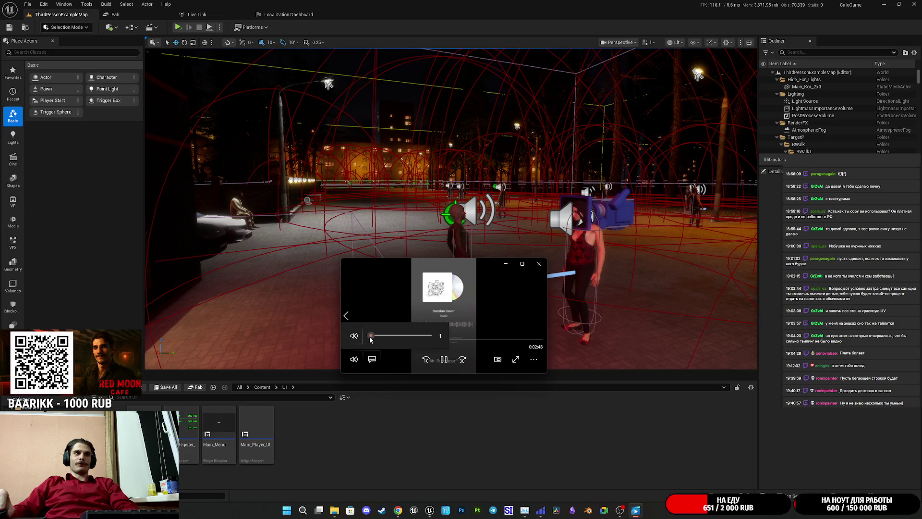
{"action": "left_click", "coordinate": [534, 361]}
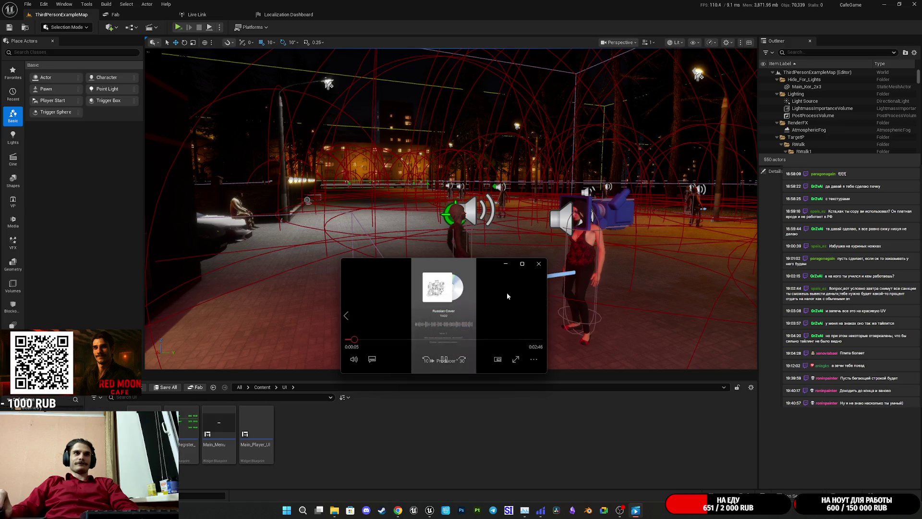
Step: Minimize the music player and frame and select the woman character in the level
{"action": "left_click", "coordinate": [504, 262]}
{"action": "key", "text": "f"}
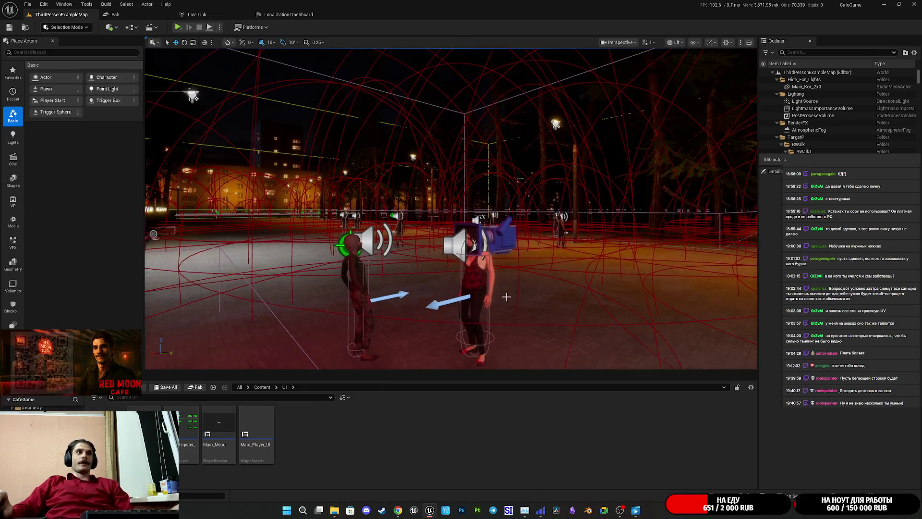
{"action": "left_click", "coordinate": [493, 278]}
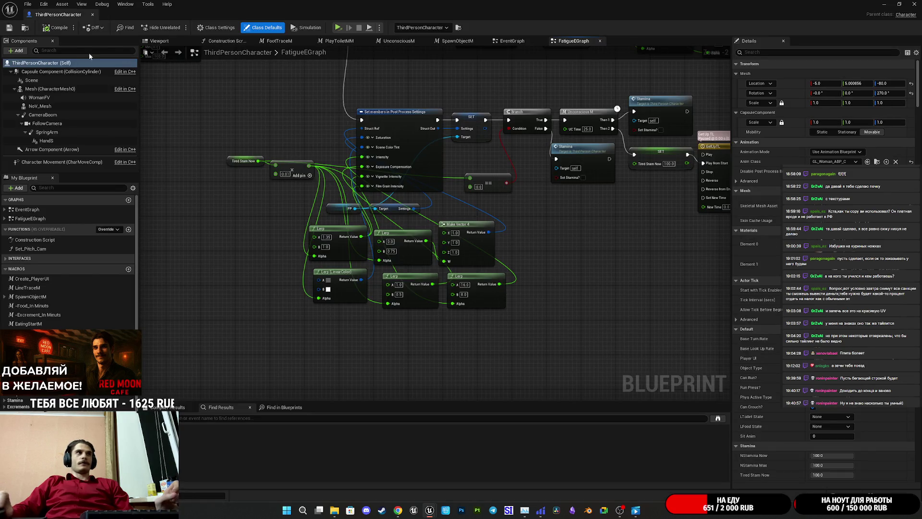
Step: Switch to the EventGraph and pan along to the Delay, Enable Input and SET nodes
{"action": "mouse_move", "coordinate": [552, 215]}
{"action": "left_mouse_down"}
{"action": "mouse_move", "coordinate": [505, 251]}
{"action": "mouse_move", "coordinate": [480, 321]}
{"action": "mouse_move", "coordinate": [500, 327]}
{"action": "left_mouse_up"}
{"action": "left_click", "coordinate": [512, 40]}
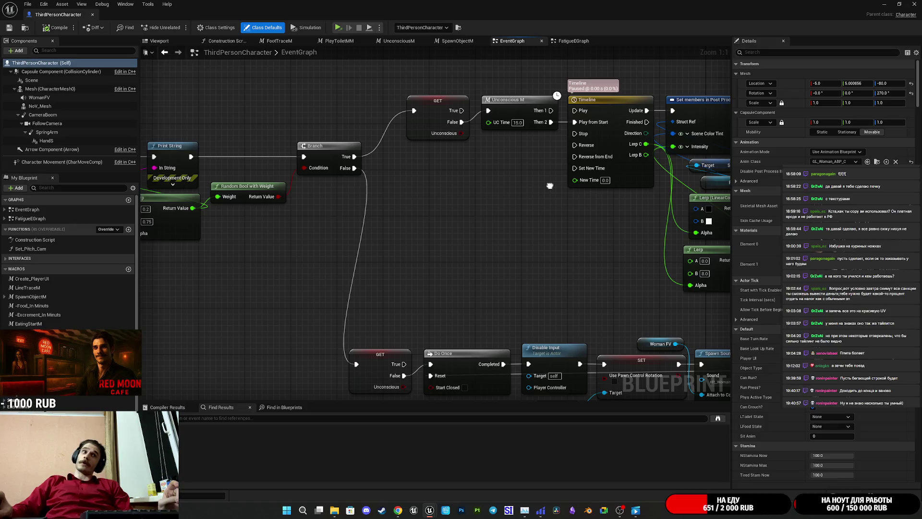
{"action": "scroll", "coordinate": [551, 128], "scroll_direction": "up", "scroll_amount": 2}
{"action": "mouse_move", "coordinate": [552, 128]}
{"action": "left_mouse_down"}
{"action": "mouse_move", "coordinate": [456, 127]}
{"action": "mouse_move", "coordinate": [531, 185]}
{"action": "mouse_move", "coordinate": [621, 189]}
{"action": "mouse_move", "coordinate": [432, 206]}
{"action": "mouse_move", "coordinate": [259, 204]}
{"action": "mouse_move", "coordinate": [414, 152]}
{"action": "mouse_move", "coordinate": [424, 121]}
{"action": "mouse_move", "coordinate": [411, 119]}
{"action": "left_mouse_up"}
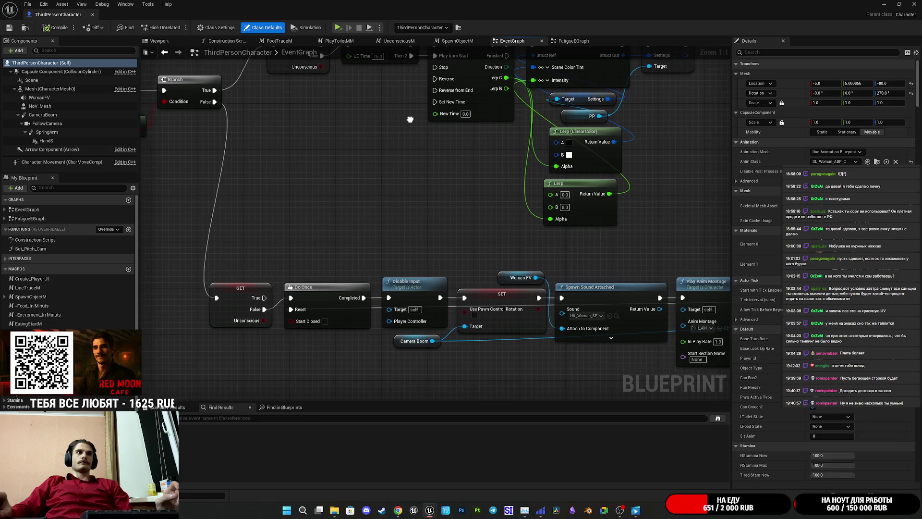
{"action": "left_click_drag", "start_coordinate": [527, 274], "coordinate": [441, 233]}
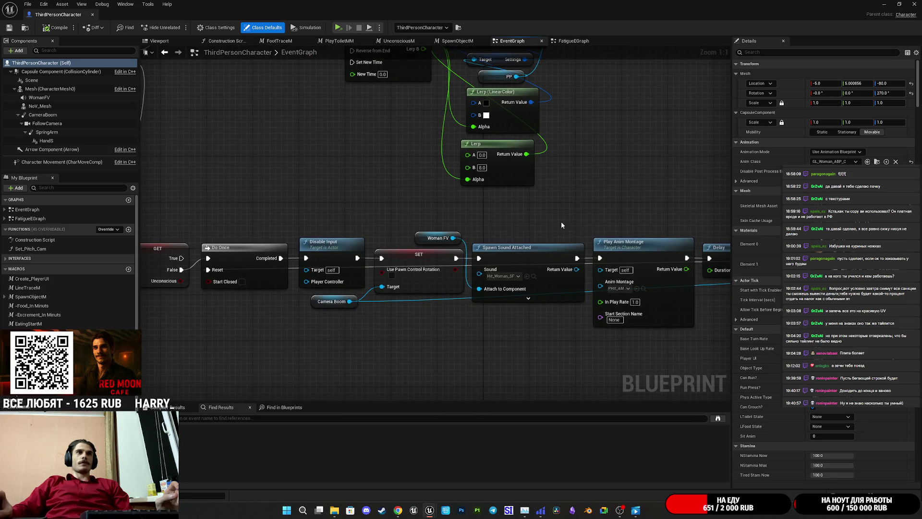
{"action": "left_click_drag", "start_coordinate": [540, 224], "coordinate": [299, 233]}
{"action": "left_click_drag", "start_coordinate": [522, 227], "coordinate": [458, 230]}
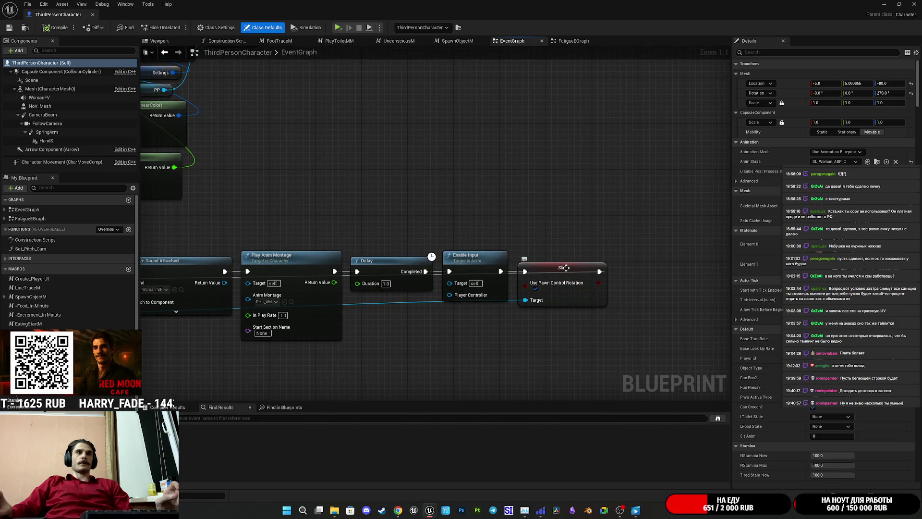
Step: Compare the Enable Input and SET nodes with Do Once and Disable Input, then view Branch, GET and Timeline
{"action": "mouse_move", "coordinate": [557, 226]}
{"action": "left_mouse_down"}
{"action": "mouse_move", "coordinate": [471, 267]}
{"action": "mouse_move", "coordinate": [455, 256]}
{"action": "mouse_move", "coordinate": [543, 289]}
{"action": "mouse_move", "coordinate": [568, 288]}
{"action": "left_mouse_up"}
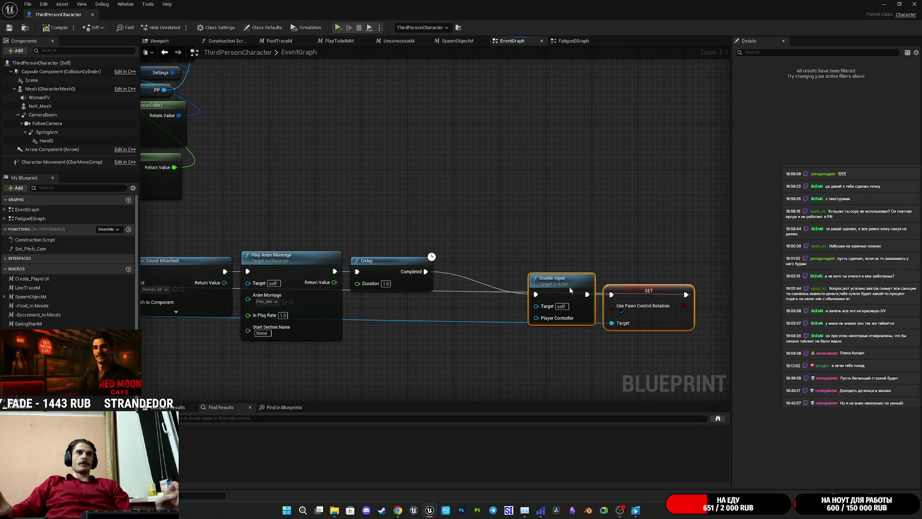
{"action": "left_click_drag", "start_coordinate": [500, 309], "coordinate": [798, 292]}
{"action": "left_click_drag", "start_coordinate": [723, 254], "coordinate": [390, 248]}
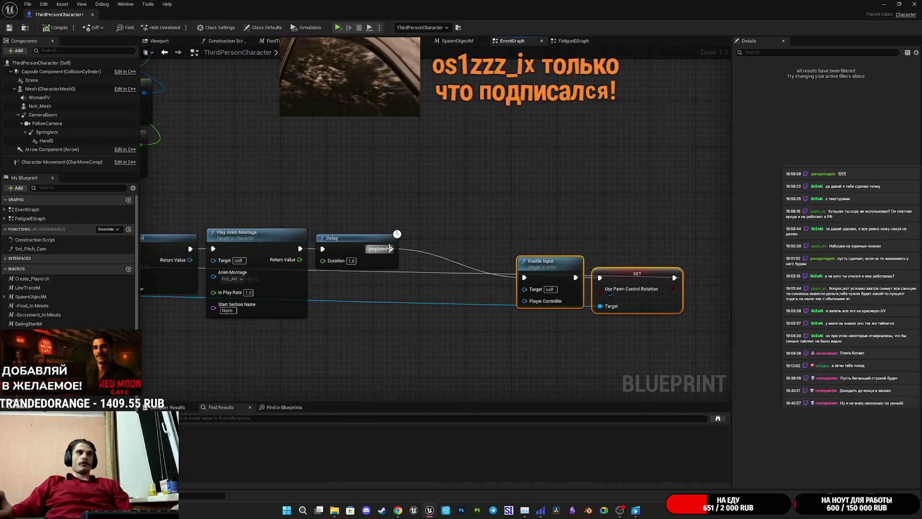
{"action": "left_click", "coordinate": [423, 221]}
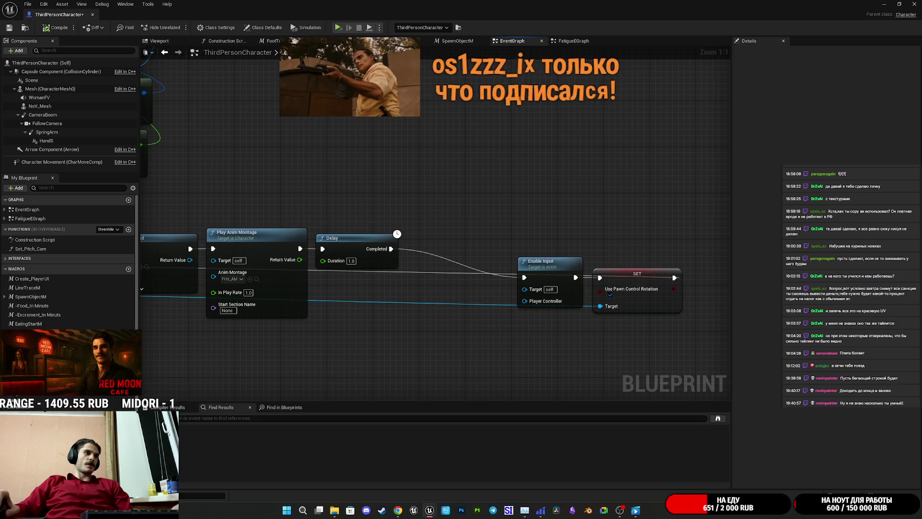
{"action": "scroll", "coordinate": [70, 260], "scroll_direction": "down", "scroll_amount": 3}
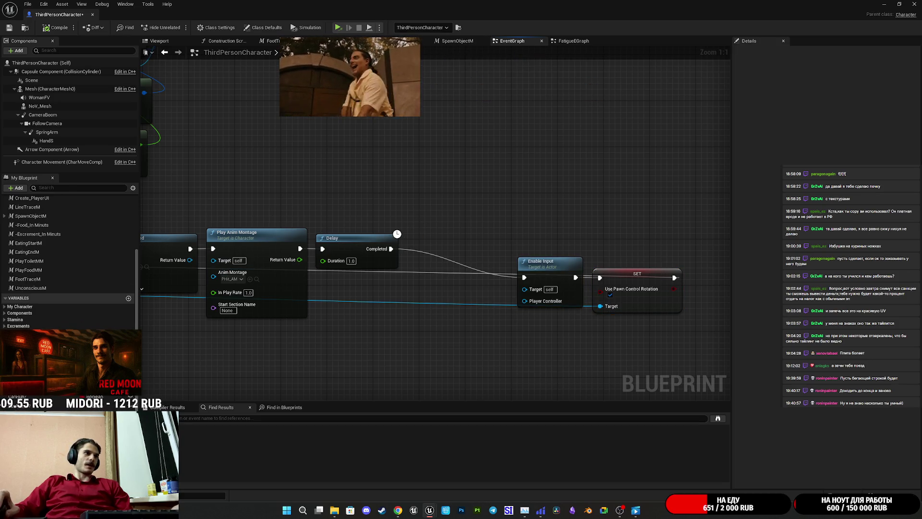
{"action": "mouse_move", "coordinate": [193, 182]}
{"action": "left_mouse_down"}
{"action": "mouse_move", "coordinate": [319, 228]}
{"action": "mouse_move", "coordinate": [394, 240]}
{"action": "mouse_move", "coordinate": [304, 226]}
{"action": "mouse_move", "coordinate": [572, 260]}
{"action": "mouse_move", "coordinate": [636, 274]}
{"action": "mouse_move", "coordinate": [643, 286]}
{"action": "mouse_move", "coordinate": [585, 292]}
{"action": "left_mouse_up"}
Step: Insert a pasted Unconscious check after Delay, routing only its False pin to Enable Input and SET
{"action": "key", "text": "ctrl+v"}
{"action": "mouse_move", "coordinate": [674, 283]}
{"action": "left_mouse_down"}
{"action": "mouse_move", "coordinate": [510, 253]}
{"action": "mouse_move", "coordinate": [464, 255]}
{"action": "left_mouse_up"}
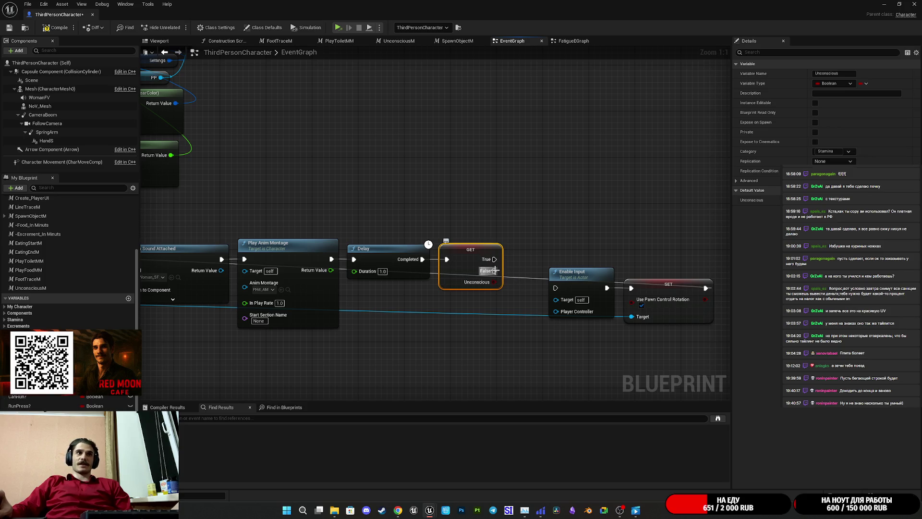
{"action": "left_click_drag", "start_coordinate": [494, 270], "coordinate": [556, 288]}
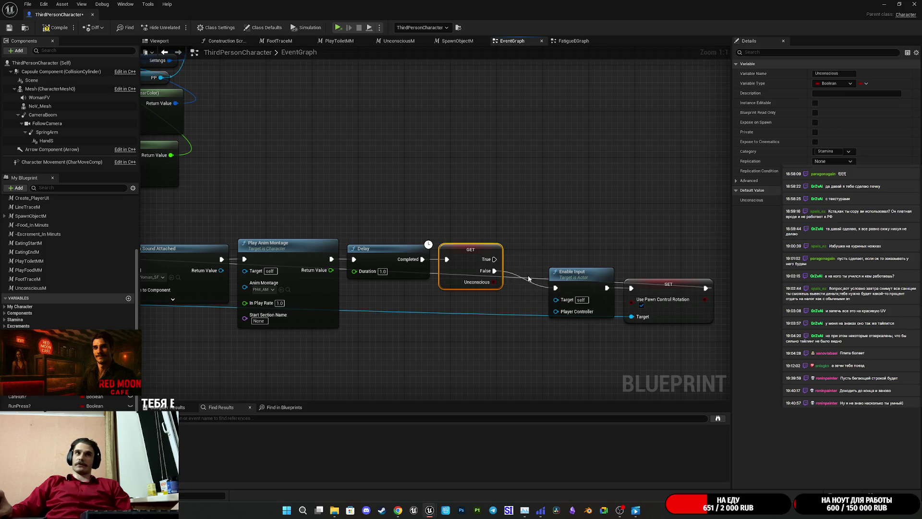
{"action": "mouse_move", "coordinate": [581, 349]}
{"action": "left_mouse_down"}
{"action": "mouse_move", "coordinate": [671, 288]}
{"action": "mouse_move", "coordinate": [657, 267]}
{"action": "mouse_move", "coordinate": [636, 265]}
{"action": "left_mouse_up"}
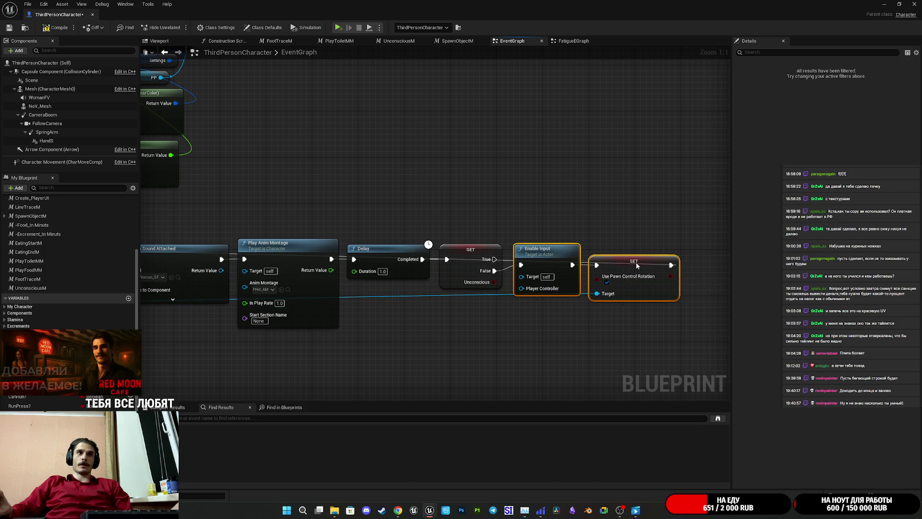
{"action": "mouse_move", "coordinate": [517, 264]}
{"action": "left_mouse_down"}
{"action": "mouse_move", "coordinate": [480, 284]}
{"action": "mouse_move", "coordinate": [153, 329]}
{"action": "mouse_move", "coordinate": [243, 329]}
{"action": "mouse_move", "coordinate": [356, 301]}
{"action": "left_mouse_up"}
{"action": "mouse_move", "coordinate": [389, 212]}
{"action": "left_mouse_down"}
{"action": "mouse_move", "coordinate": [377, 221]}
{"action": "mouse_move", "coordinate": [144, 225]}
{"action": "mouse_move", "coordinate": [493, 250]}
{"action": "mouse_move", "coordinate": [327, 241]}
{"action": "mouse_move", "coordinate": [325, 233]}
{"action": "mouse_move", "coordinate": [355, 230]}
{"action": "mouse_move", "coordinate": [358, 330]}
{"action": "mouse_move", "coordinate": [375, 373]}
{"action": "left_mouse_up"}
Step: Inspect the Unconscious M macro's sound, post-process, Play Anim Montage and Enable Input nodes
{"action": "double_click", "coordinate": [339, 176]}
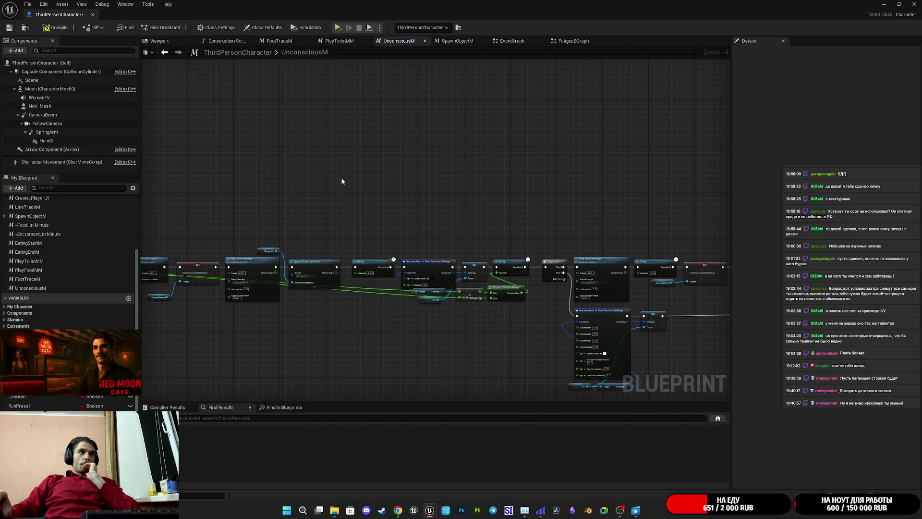
{"action": "mouse_move", "coordinate": [488, 302]}
{"action": "left_mouse_down"}
{"action": "mouse_move", "coordinate": [432, 323]}
{"action": "mouse_move", "coordinate": [192, 324]}
{"action": "left_mouse_up"}
{"action": "mouse_move", "coordinate": [595, 325]}
{"action": "left_mouse_down"}
{"action": "mouse_move", "coordinate": [319, 325]}
{"action": "mouse_move", "coordinate": [264, 307]}
{"action": "mouse_move", "coordinate": [129, 297]}
{"action": "left_mouse_up"}
{"action": "left_click_drag", "start_coordinate": [310, 250], "coordinate": [301, 242]}
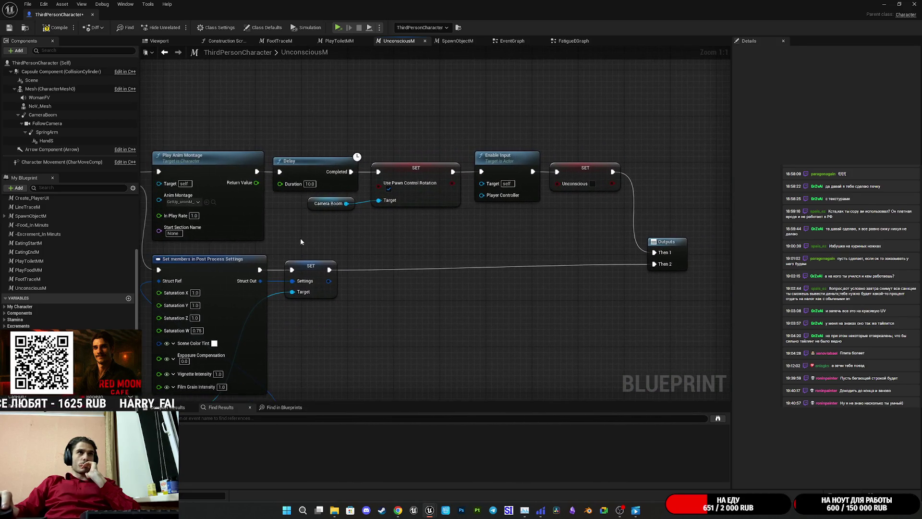
{"action": "left_click", "coordinate": [522, 43]}
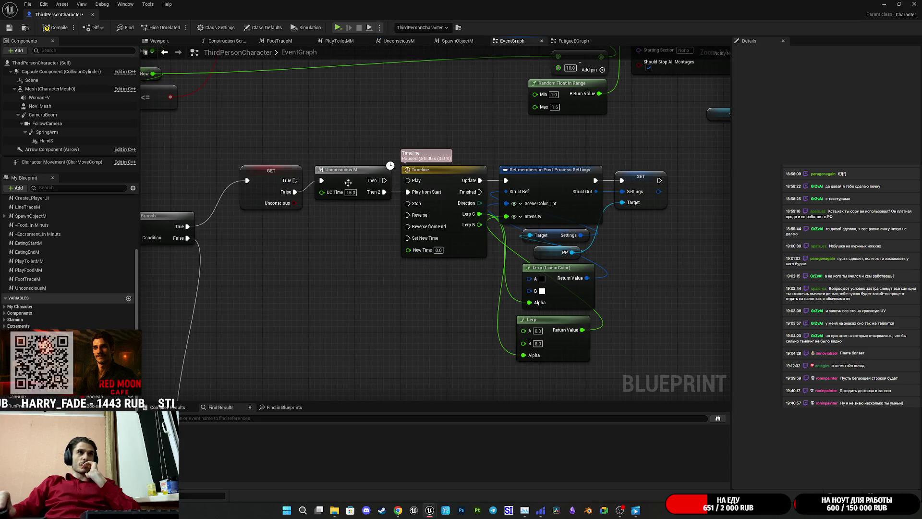
{"action": "double_click", "coordinate": [347, 182]}
{"action": "mouse_move", "coordinate": [533, 264]}
{"action": "left_mouse_down"}
{"action": "mouse_move", "coordinate": [751, 267]}
{"action": "mouse_move", "coordinate": [730, 268]}
{"action": "left_mouse_up"}
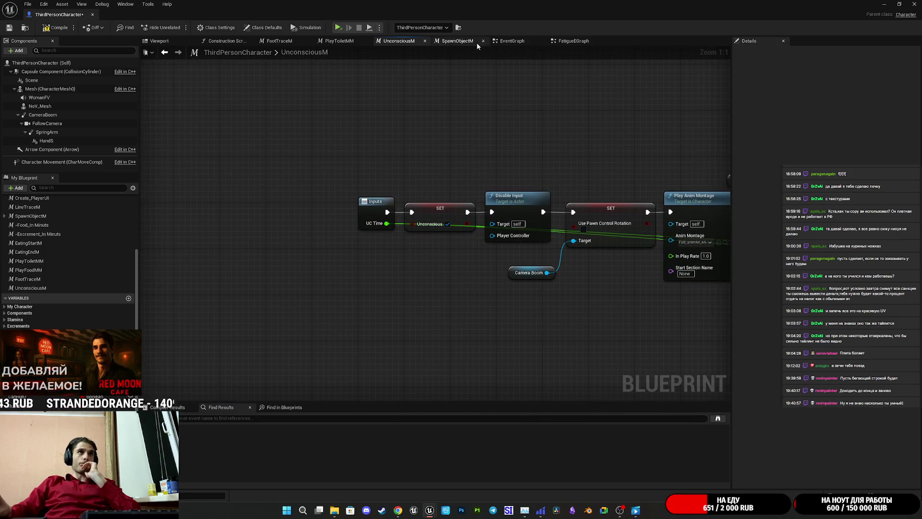
{"action": "left_click", "coordinate": [518, 42]}
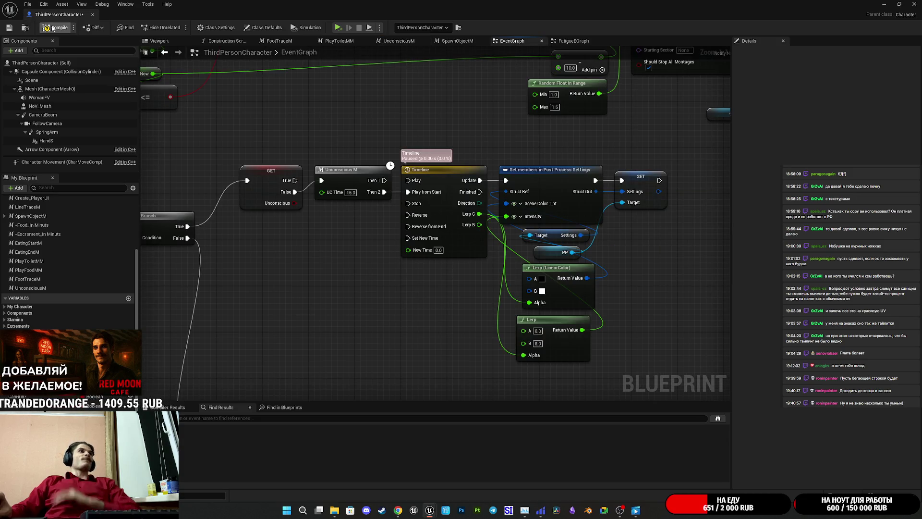
Step: Compile the ThirdPersonCharacter blueprint and bring the level editor back to the front
{"action": "left_click", "coordinate": [10, 31]}
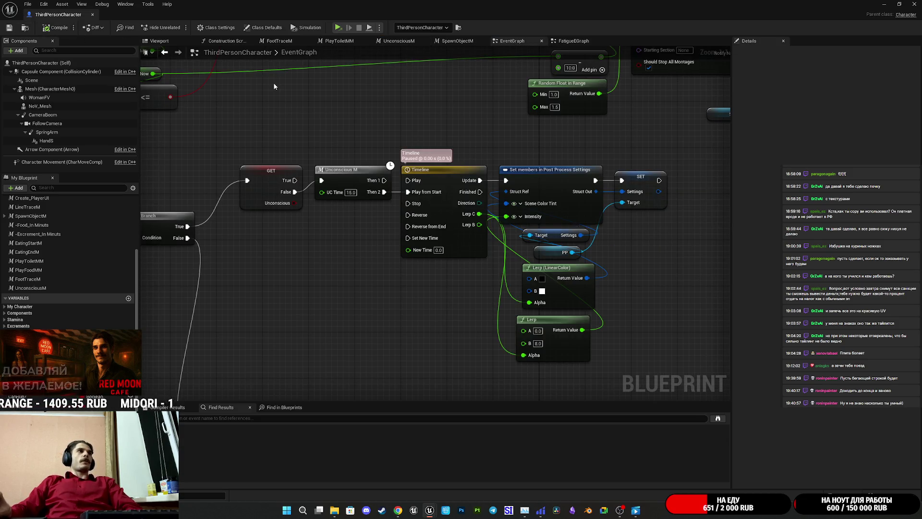
{"action": "scroll", "coordinate": [495, 150], "scroll_direction": "down", "scroll_amount": 5}
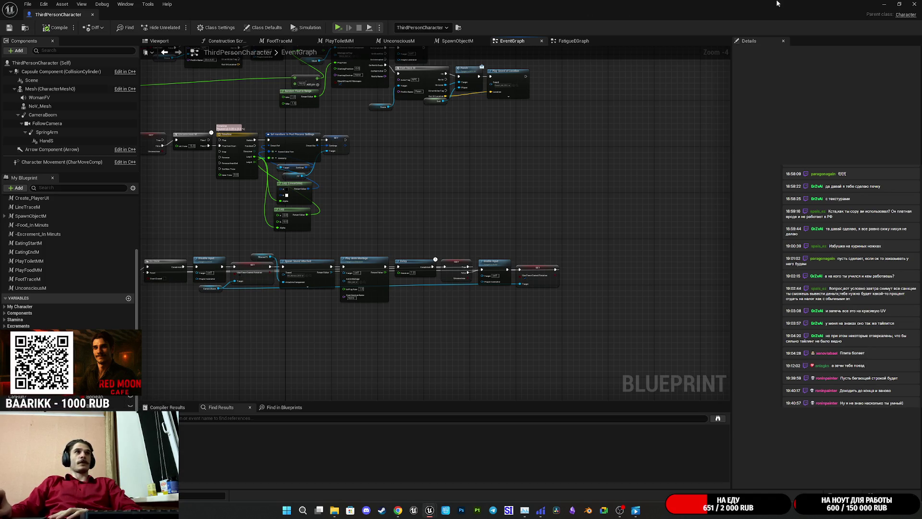
{"action": "left_click", "coordinate": [882, 4]}
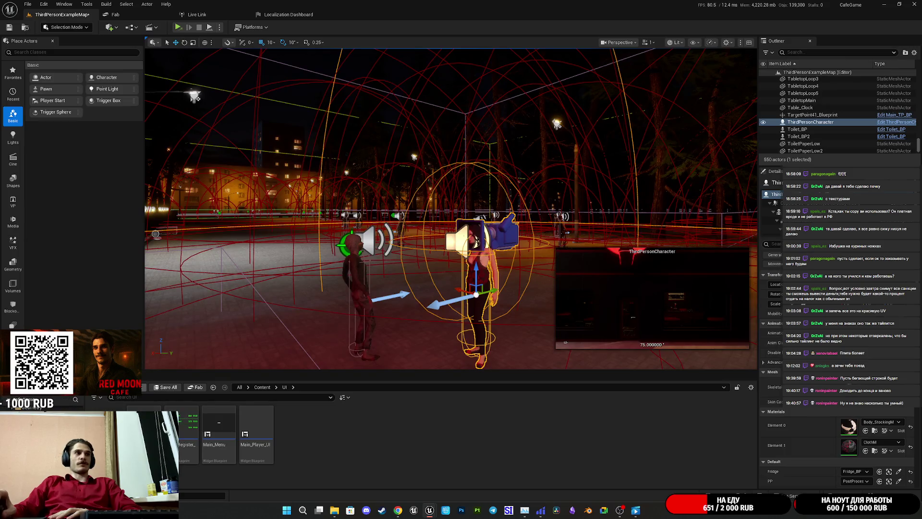
Step: Minimize the blueprint editor, dismiss the Import dialog, and save all modified level content
{"action": "left_click", "coordinate": [134, 387]}
{"action": "left_click", "coordinate": [402, 248]}
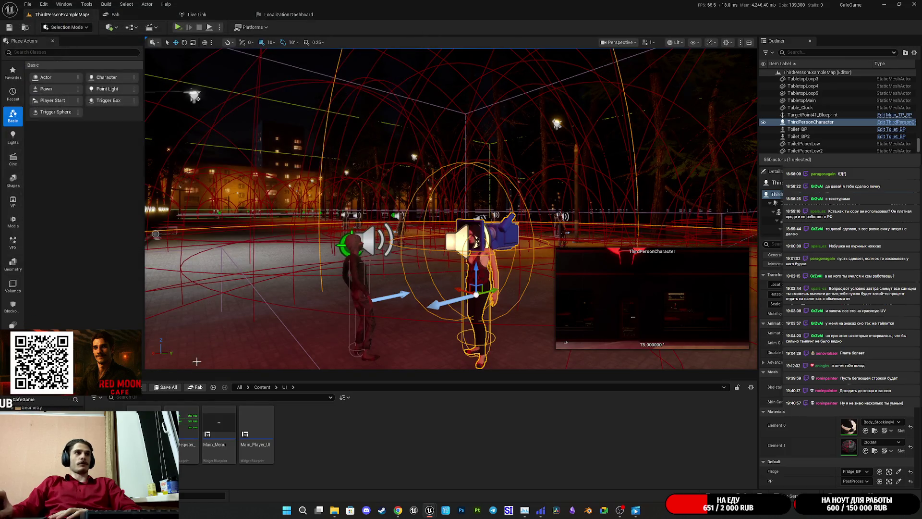
{"action": "left_click", "coordinate": [173, 390]}
{"action": "left_click", "coordinate": [523, 335]}
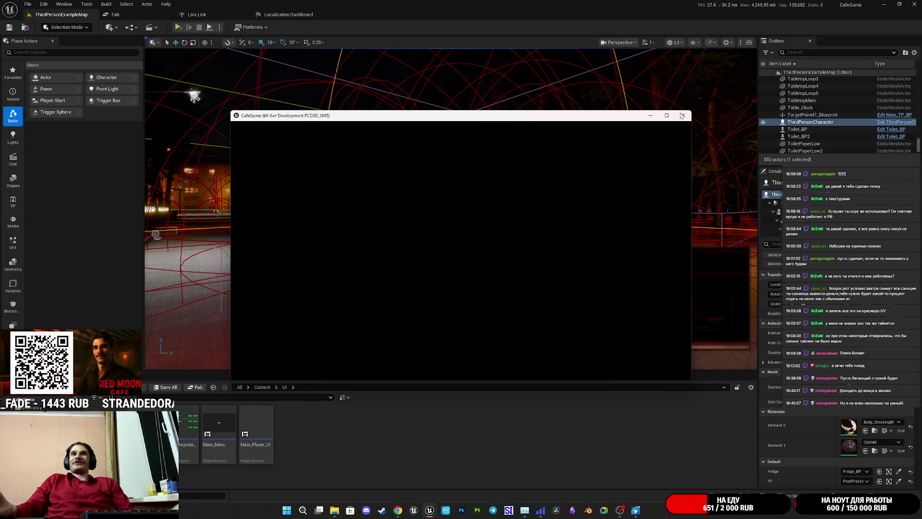
Step: Close the standalone CafeGame window and fly the viewport camera to the lit square with characters
{"action": "key", "text": "super"}
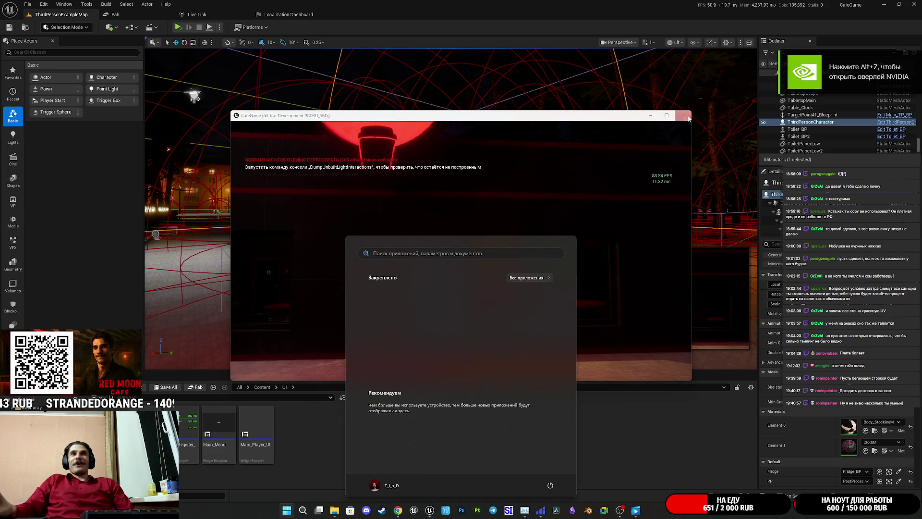
{"action": "left_click", "coordinate": [689, 118]}
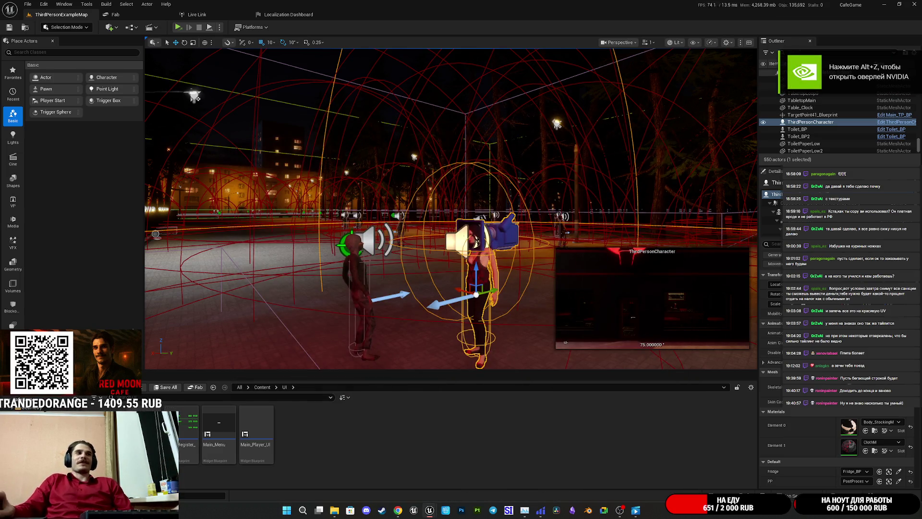
{"action": "left_click_drag", "start_coordinate": [432, 240], "coordinate": [413, 225]}
{"action": "mouse_move", "coordinate": [190, 356]}
{"action": "left_mouse_down"}
{"action": "mouse_move", "coordinate": [212, 348]}
{"action": "mouse_move", "coordinate": [190, 356]}
{"action": "left_mouse_up"}
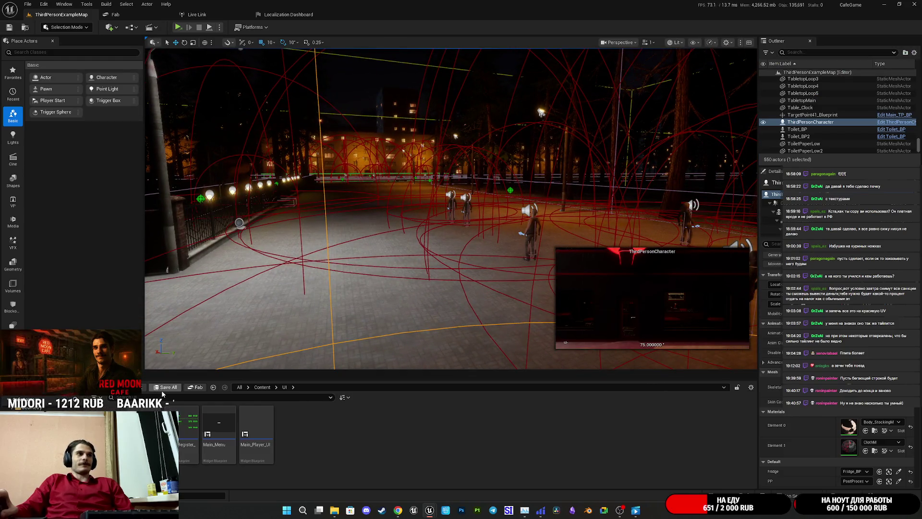
Step: Start Play in Selected Viewport and switch the play session to full screen with F11
{"action": "left_click", "coordinate": [219, 28]}
{"action": "left_click", "coordinate": [257, 56]}
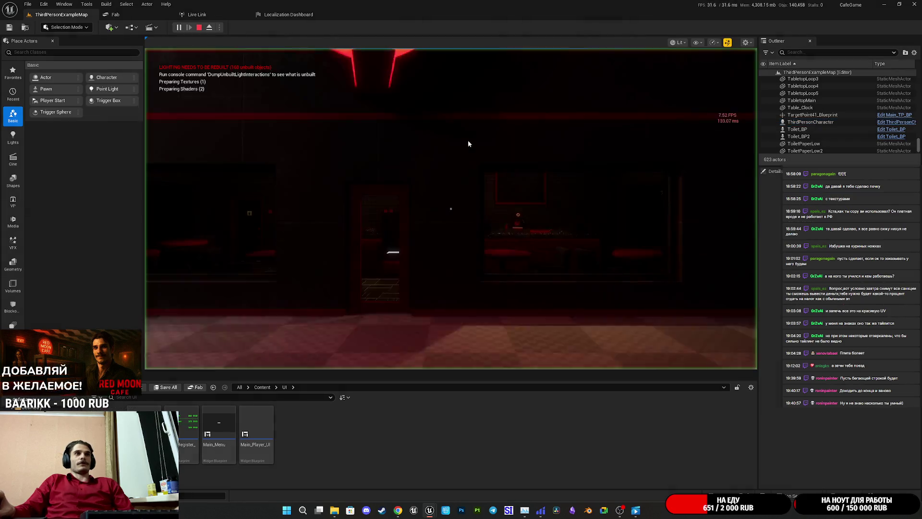
{"action": "key", "text": "F11"}
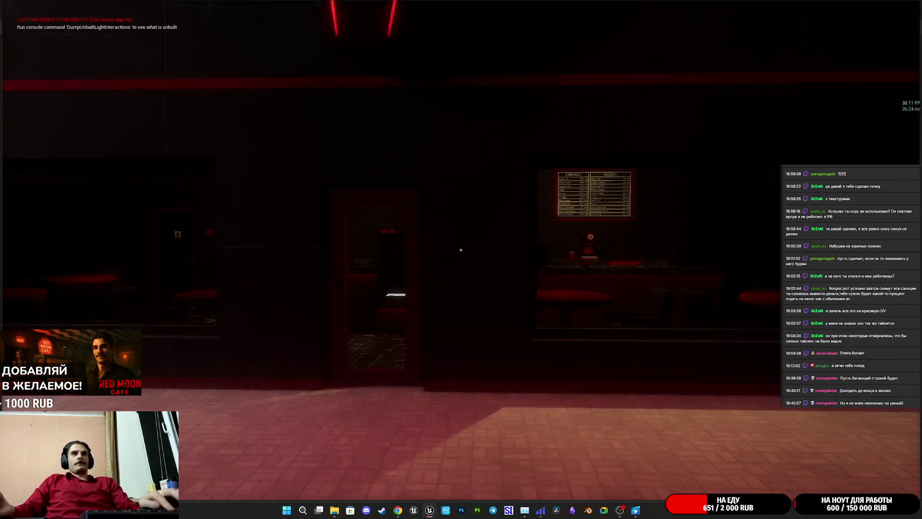
Step: Walk through the cafe past the restrooms and counter, then out into the night park
{"action": "key", "text": "w"}
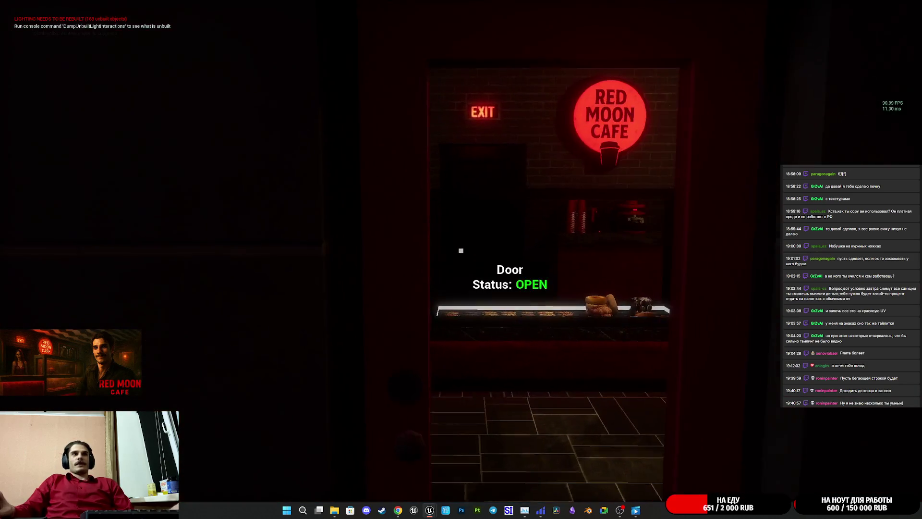
{"action": "key", "text": "w"}
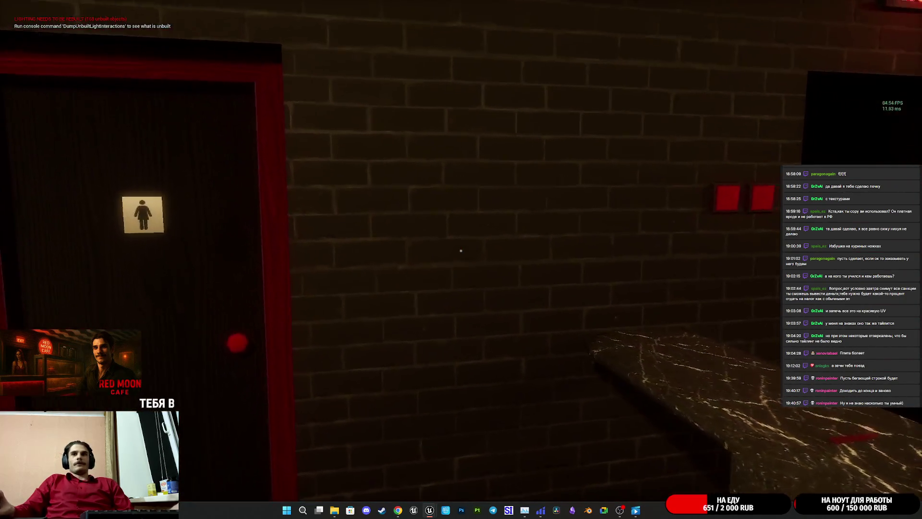
{"action": "key", "text": "w"}
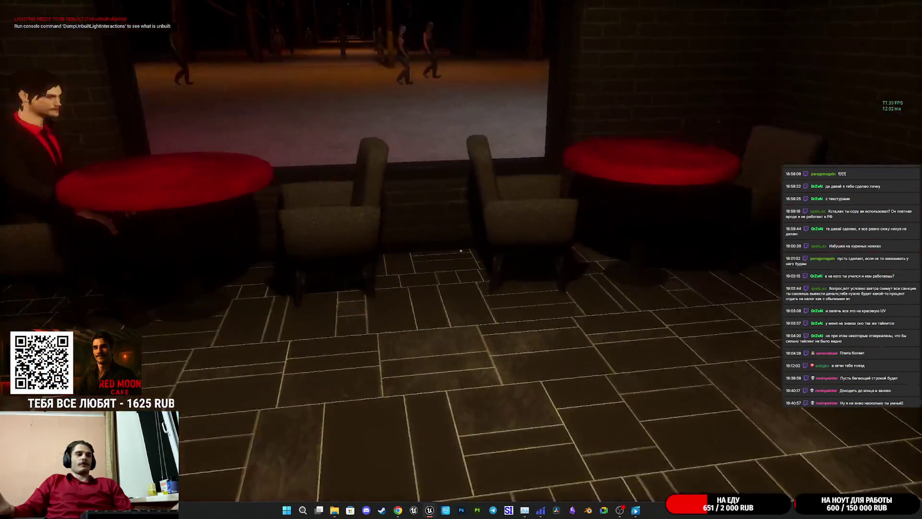
{"action": "key", "text": "w"}
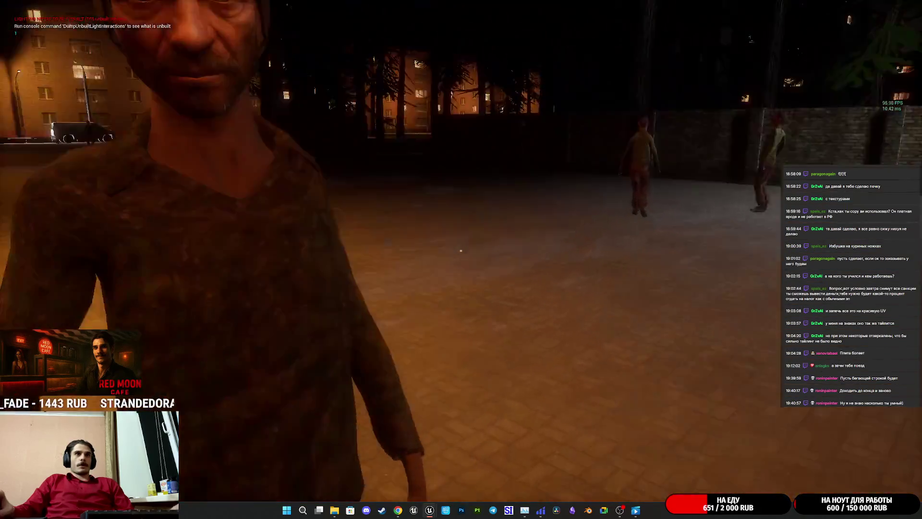
Step: Walk toward the two NPCs, head back to the Red Moon Cafe, and slap an NPC
{"action": "key", "text": "w"}
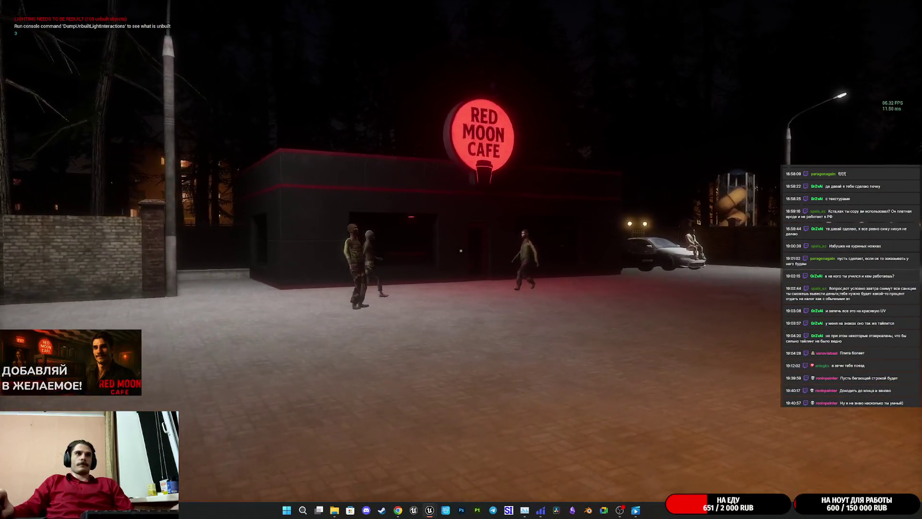
{"action": "key", "text": "w"}
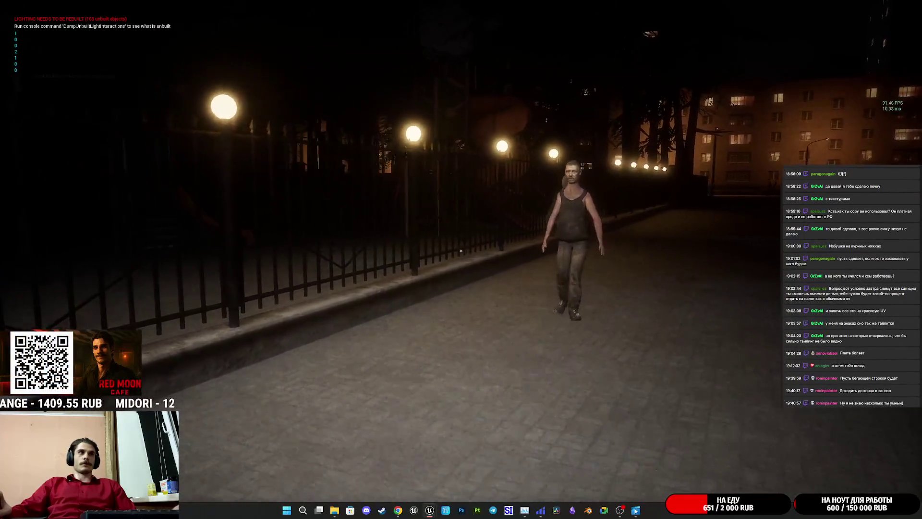
{"action": "left_click", "coordinate": [461, 250]}
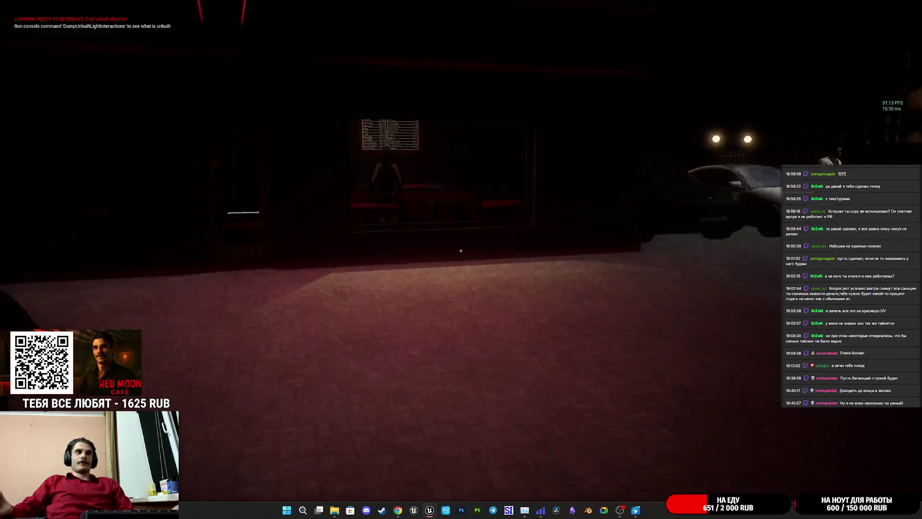
Step: Stop the running playtest with Esc and start a new Play-in-Editor session with Alt+P
{"action": "key", "text": "Escape"}
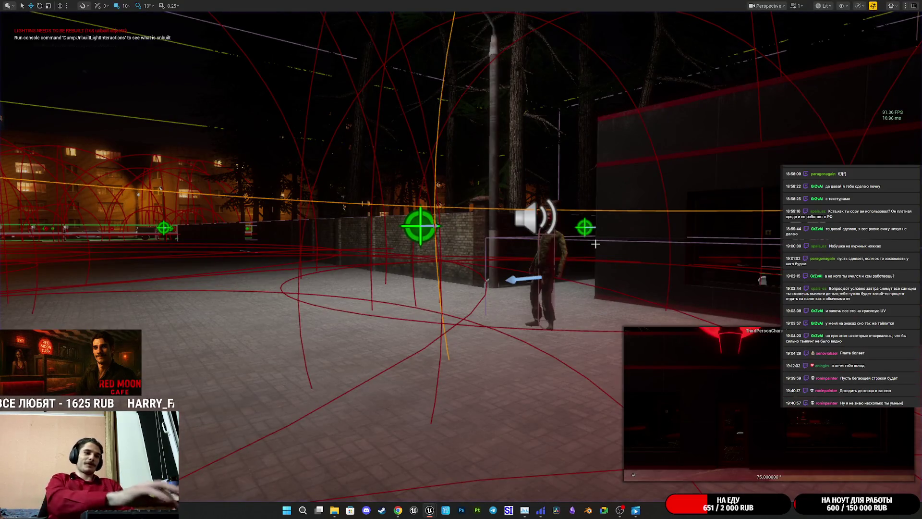
{"action": "key", "text": "alt+p"}
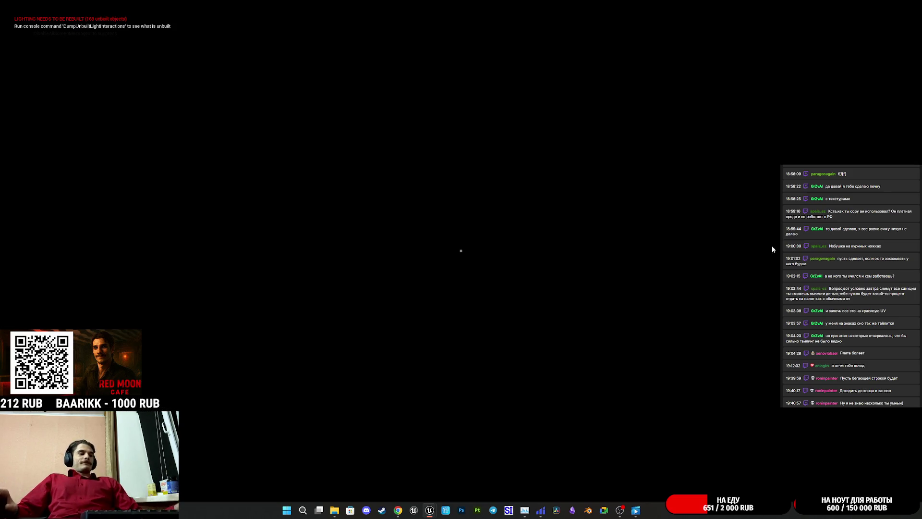
Step: End the current play session with Esc and relaunch the level with Alt+P
{"action": "key", "text": "Escape"}
{"action": "key", "text": "alt+p"}
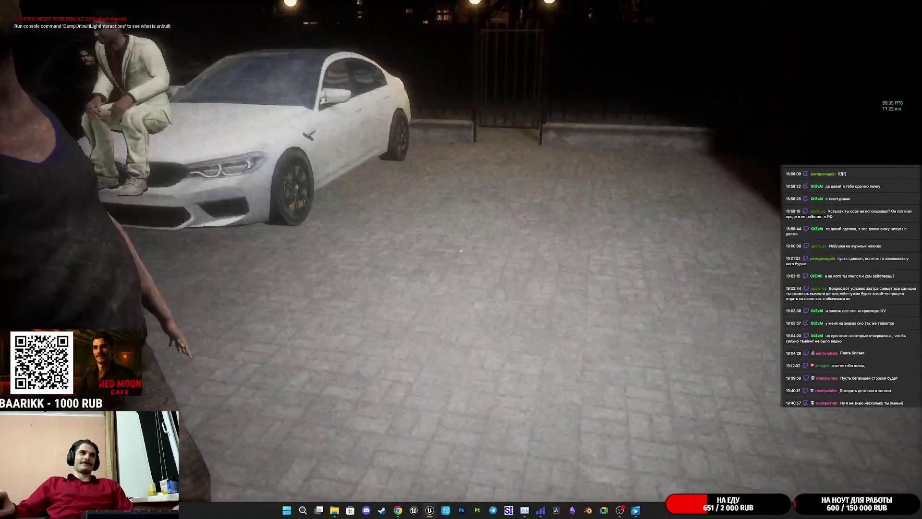
Step: Stop Play-in-Editor with Esc to return to the editor viewport
{"action": "key", "text": "Escape"}
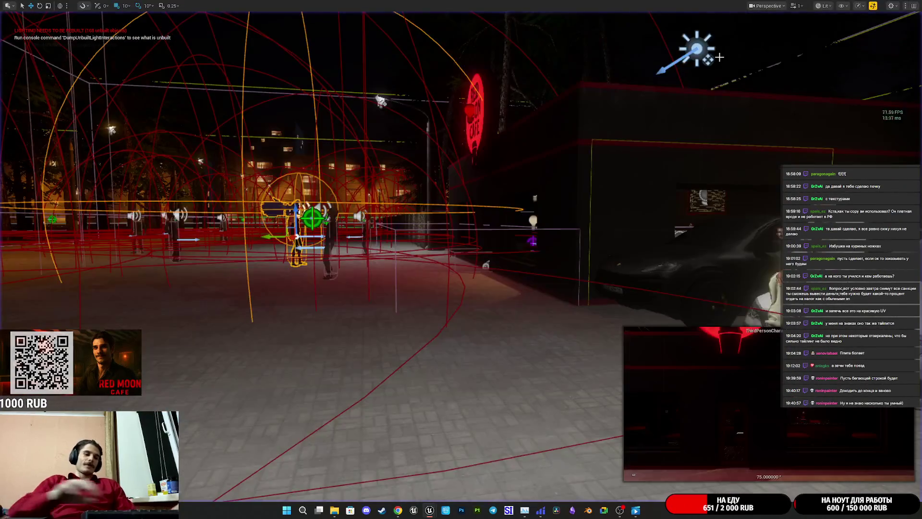
Step: Start a new Play-in-Editor session with Alt+P and walk up to the nearby NPC
{"action": "key", "text": "alt+p"}
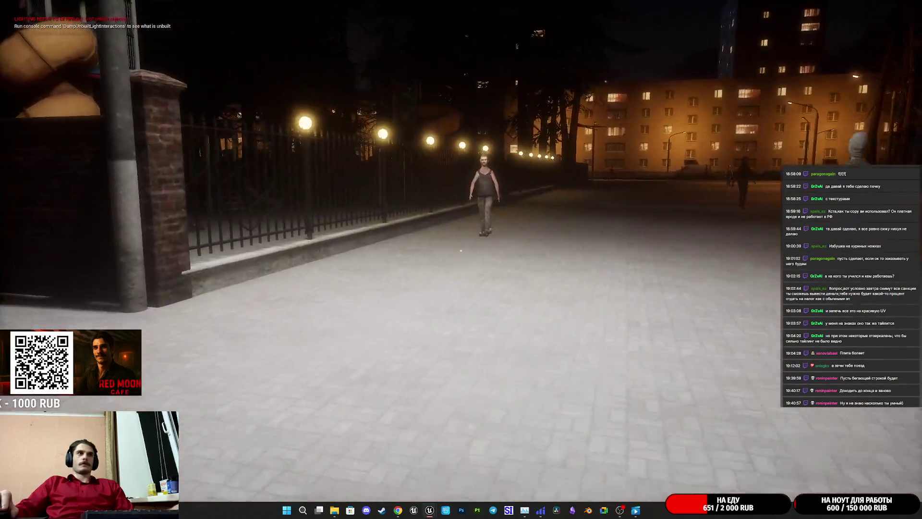
{"action": "key", "text": "w"}
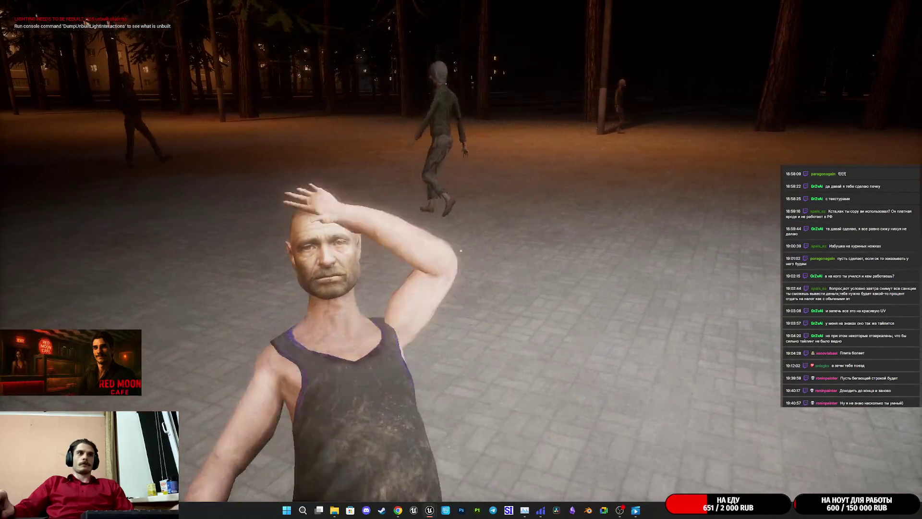
Step: Walk toward the lit street and back to the park fence, dismissing the Windows Start menu
{"action": "key", "text": "w"}
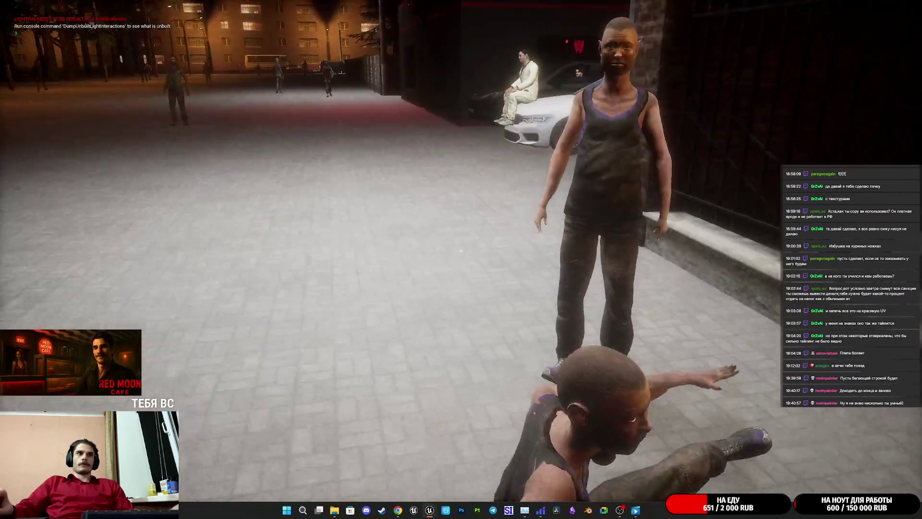
{"action": "key", "text": "w"}
{"action": "key", "text": "w"}
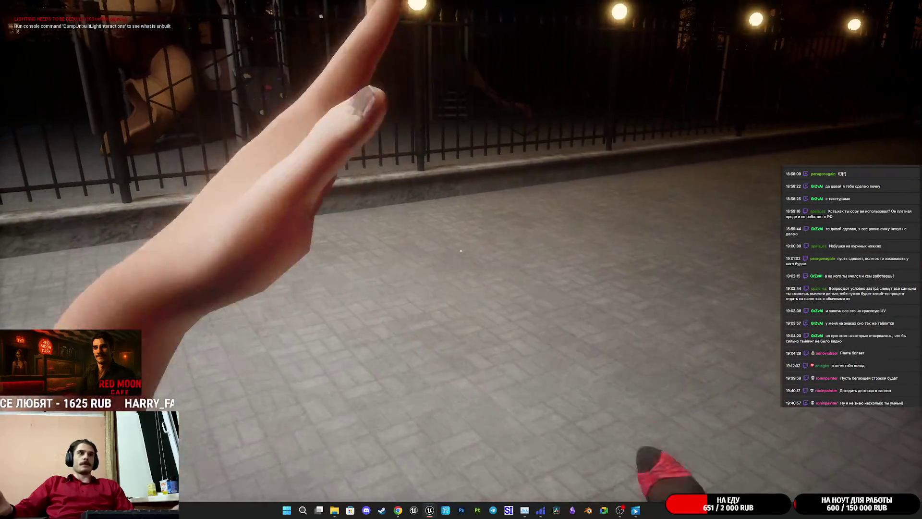
{"action": "key", "text": "super"}
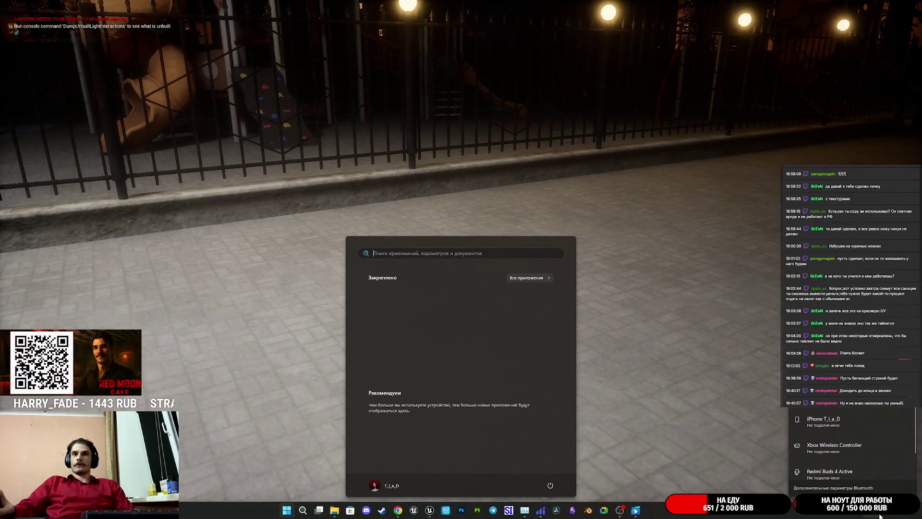
{"action": "key", "text": "super"}
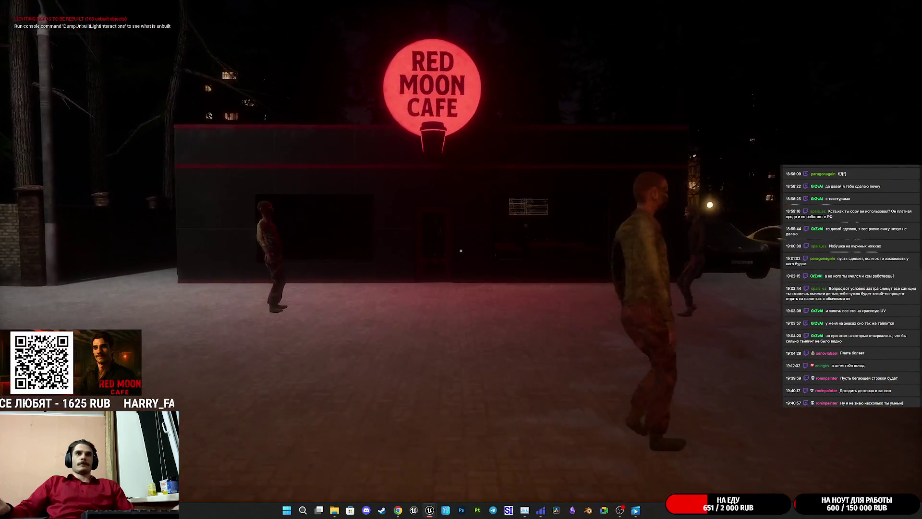
Step: Stop playing, move the view closer to the cafe sign, and switch the viewport to Unlit
{"action": "key", "text": "Escape"}
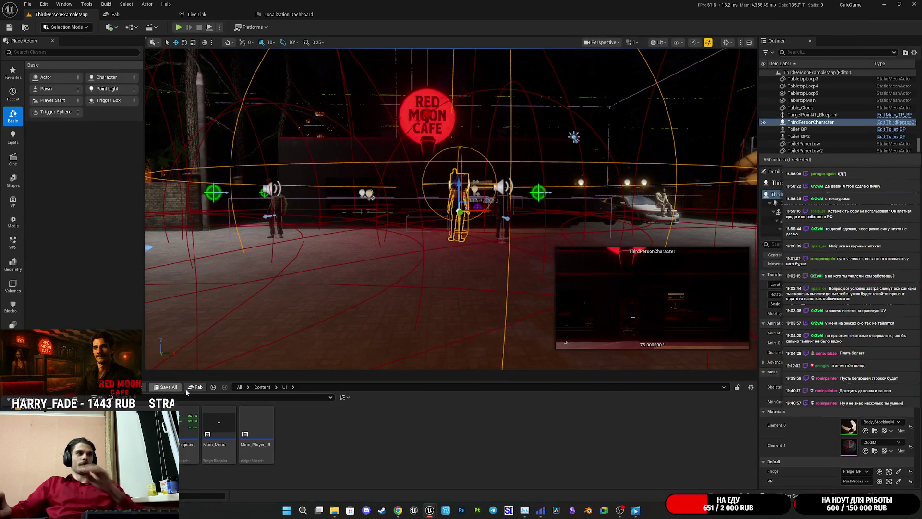
{"action": "mouse_move", "coordinate": [322, 198]}
{"action": "left_mouse_down"}
{"action": "mouse_move", "coordinate": [304, 248]}
{"action": "mouse_move", "coordinate": [293, 242]}
{"action": "mouse_move", "coordinate": [281, 226]}
{"action": "mouse_move", "coordinate": [281, 164]}
{"action": "left_mouse_up"}
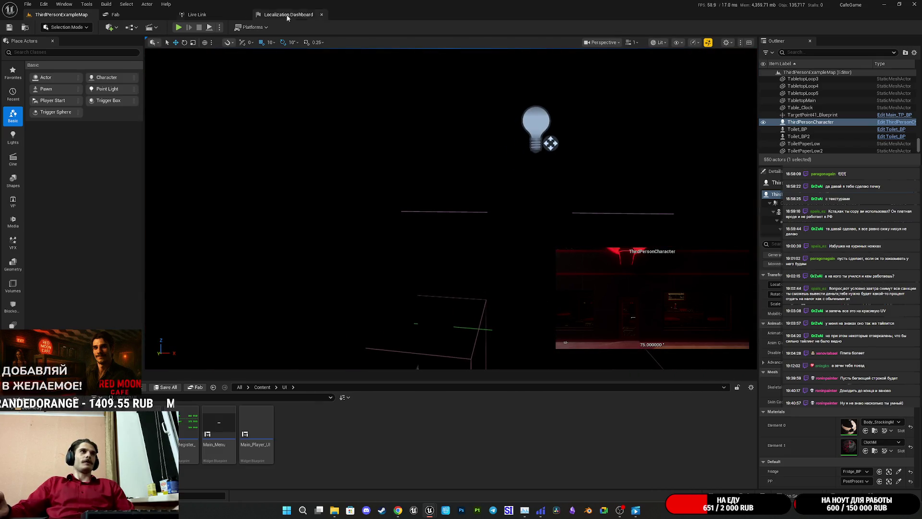
{"action": "left_click", "coordinate": [658, 43]}
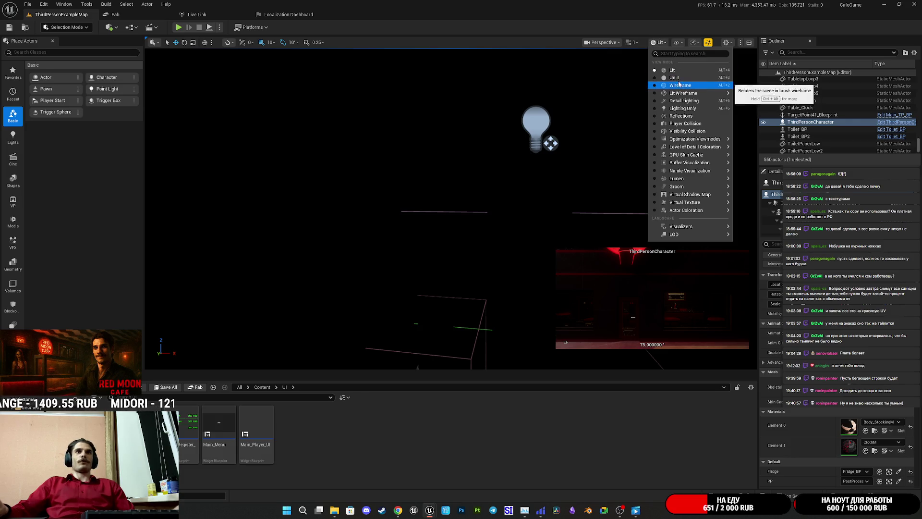
{"action": "left_click", "coordinate": [677, 77]}
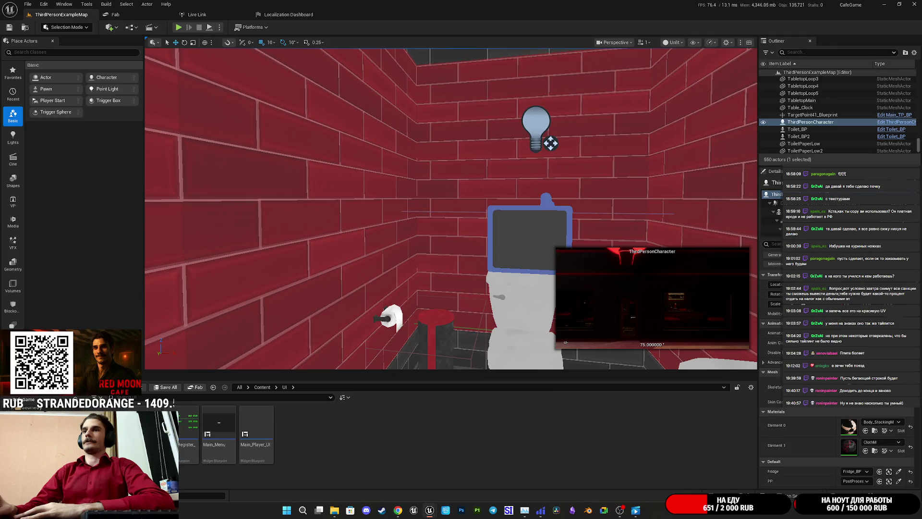
Step: Check the latest Telegram work-group messages in Chrome, then return via the Twitch stream manager to Unreal
{"action": "key", "text": "alt+Tab"}
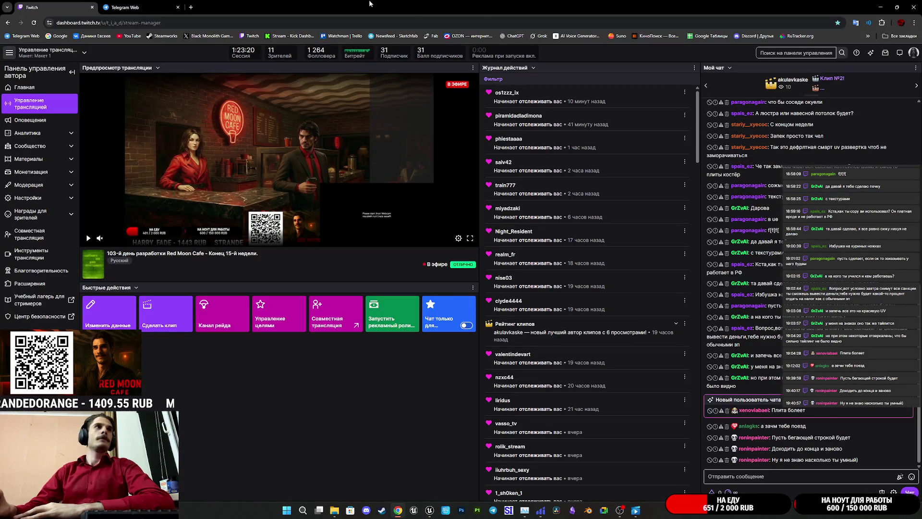
{"action": "left_click", "coordinate": [127, 4]}
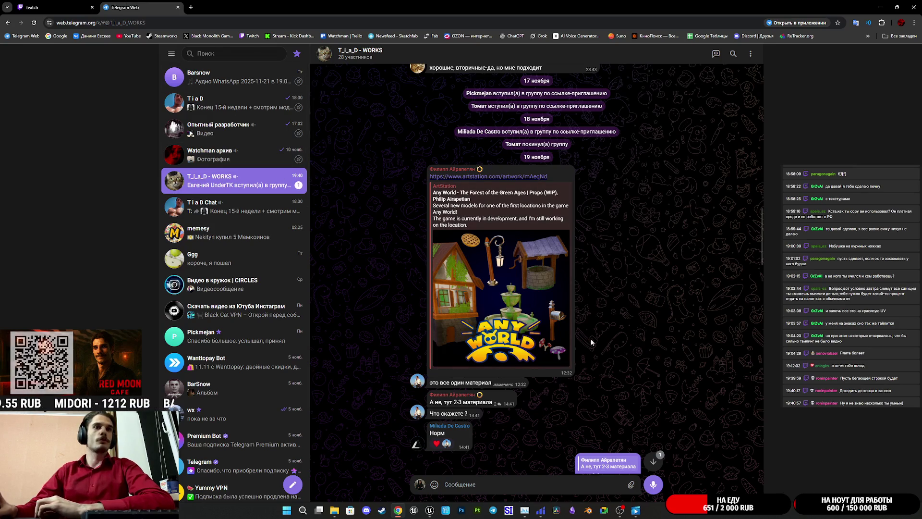
{"action": "left_click", "coordinate": [653, 461]}
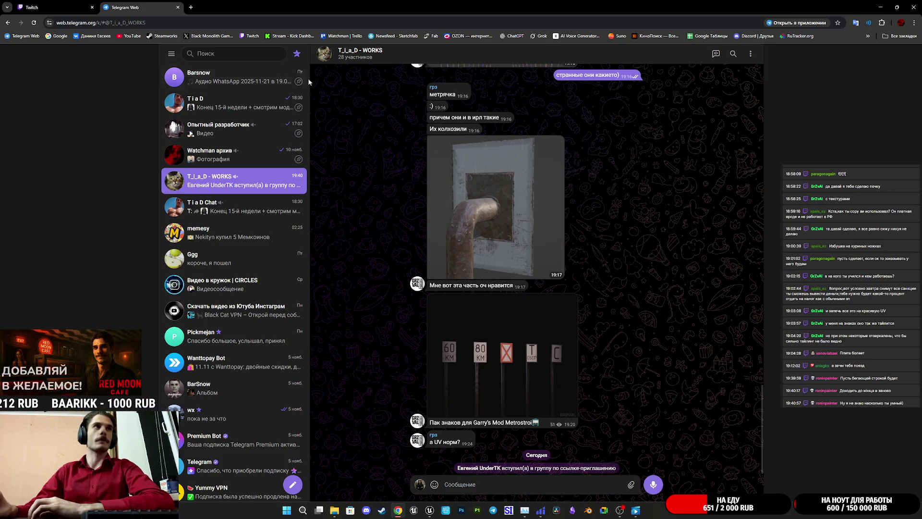
{"action": "left_click", "coordinate": [77, 8]}
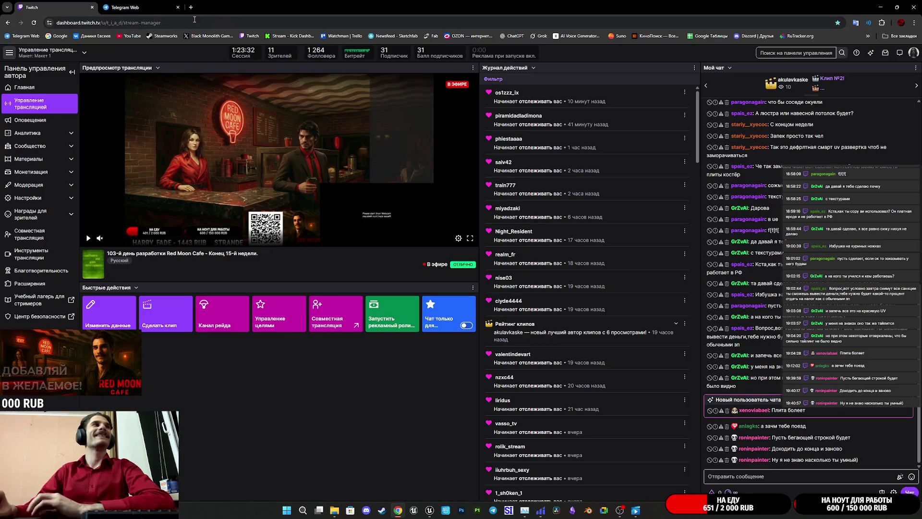
{"action": "key", "text": "alt+Tab"}
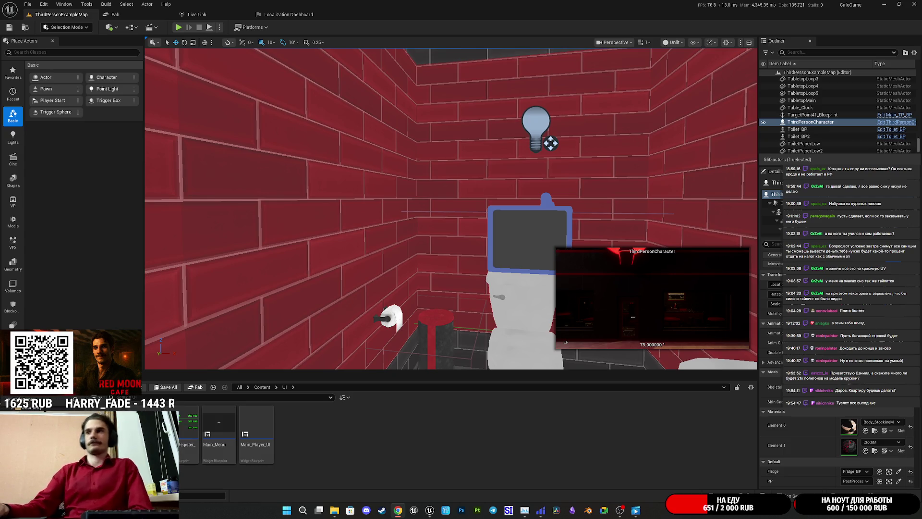
Step: Refocus on the ThirdPersonCharacter near the Coffee Preparation board and orbit until the red-lit doorway shows
{"action": "key", "text": "f"}
{"action": "mouse_move", "coordinate": [261, 129]}
{"action": "left_mouse_down"}
{"action": "mouse_move", "coordinate": [336, 128]}
{"action": "mouse_move", "coordinate": [332, 99]}
{"action": "mouse_move", "coordinate": [310, 83]}
{"action": "left_mouse_up"}
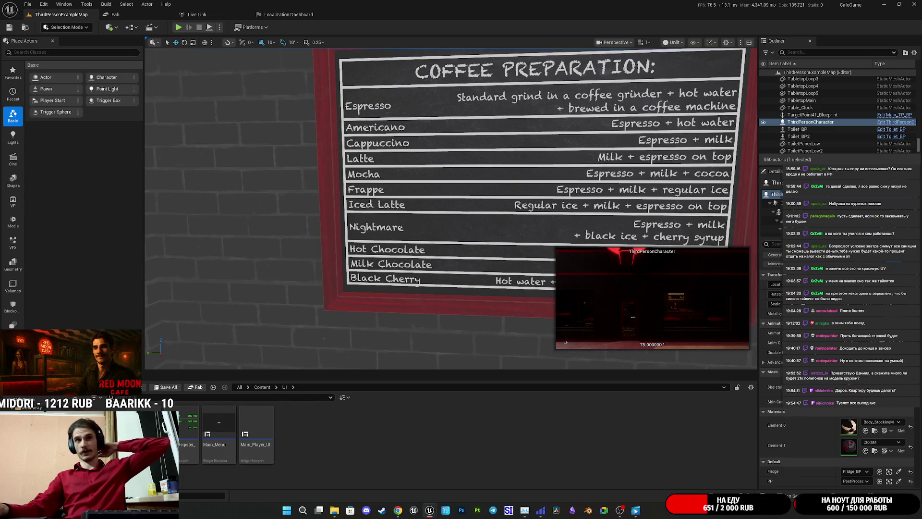
{"action": "key", "text": "f"}
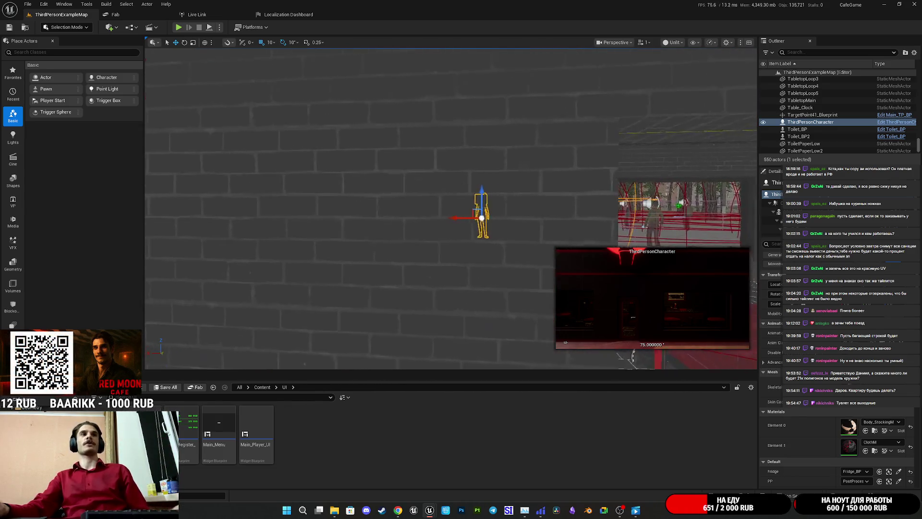
{"action": "left_click_drag", "start_coordinate": [558, 163], "coordinate": [548, 169]}
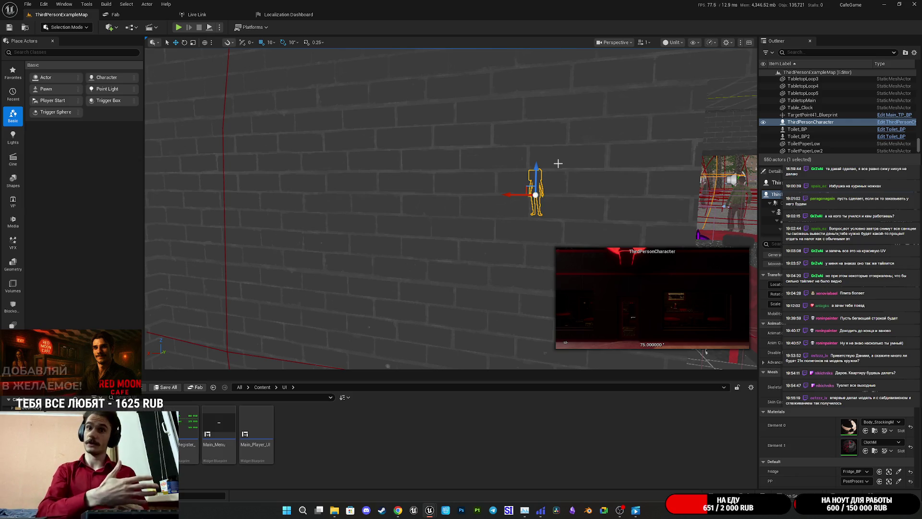
{"action": "left_click_drag", "start_coordinate": [431, 163], "coordinate": [463, 202]}
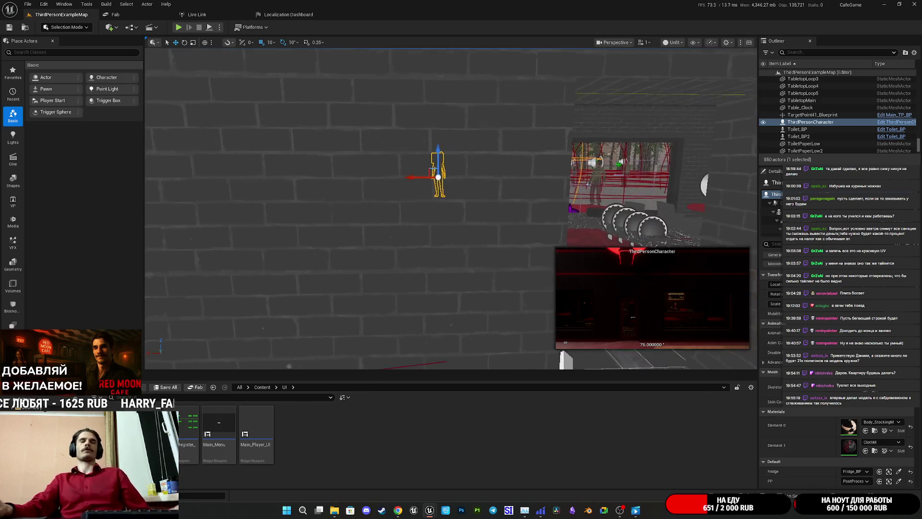
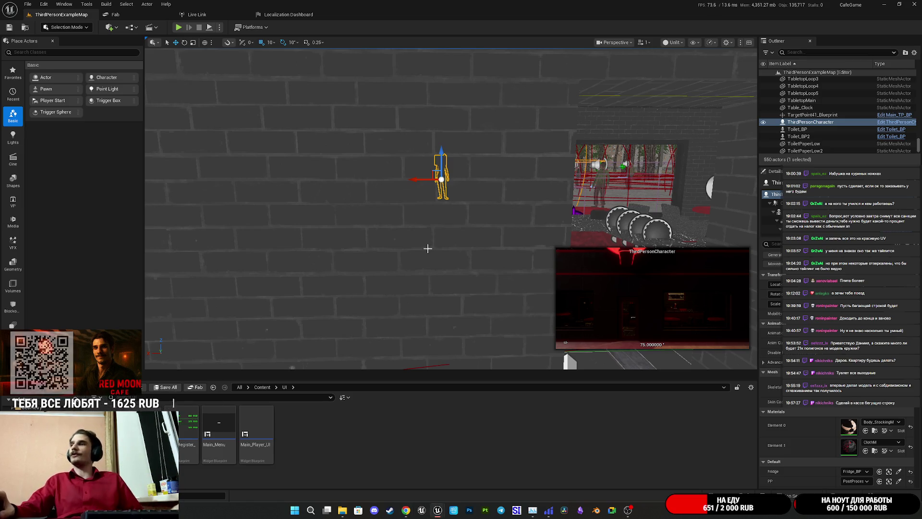
Step: Open the Cash_Register_UI widget and select the MOCHA + SUGAR item name
{"action": "double_click", "coordinate": [188, 430]}
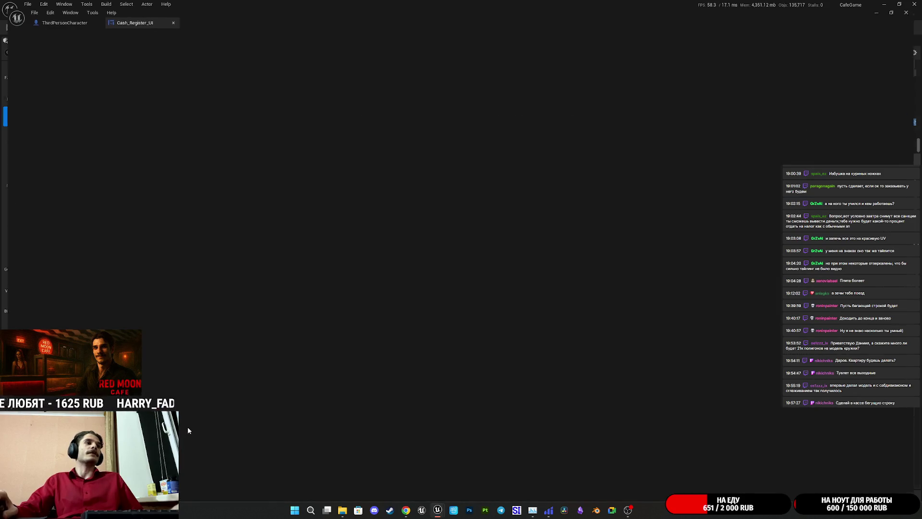
{"action": "scroll", "coordinate": [408, 257], "scroll_direction": "up", "scroll_amount": 4}
{"action": "left_click", "coordinate": [410, 244]}
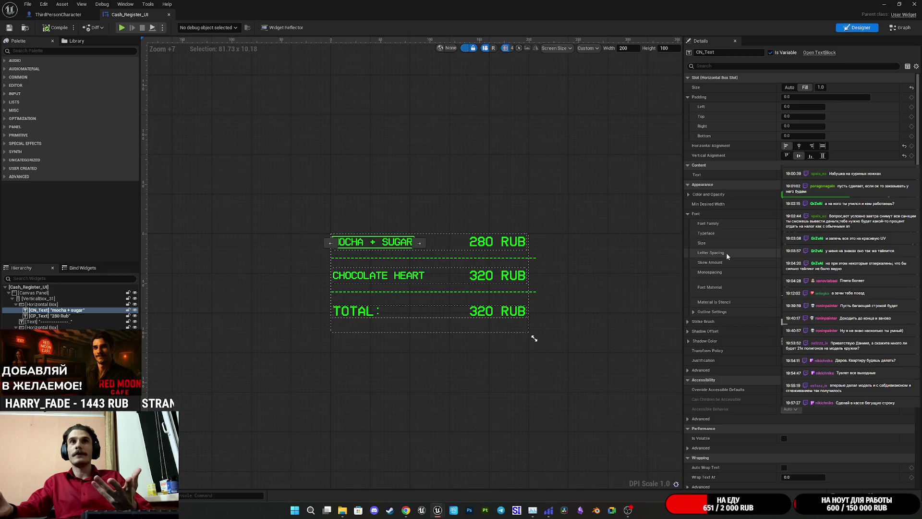
Step: Inspect the text's advanced behaviour Details, then add CHOCOLATE HEART to the selection
{"action": "scroll", "coordinate": [727, 255], "scroll_direction": "down", "scroll_amount": 3}
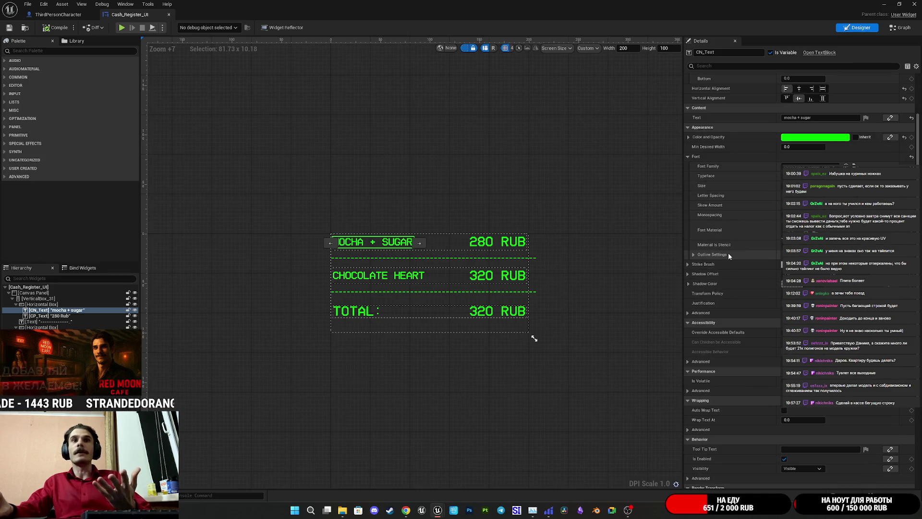
{"action": "scroll", "coordinate": [728, 252], "scroll_direction": "down", "scroll_amount": 5}
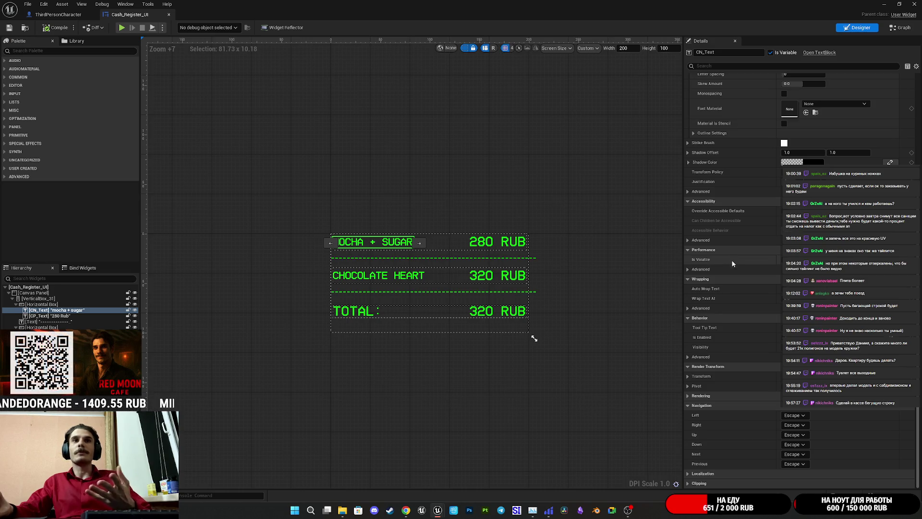
{"action": "left_click", "coordinate": [688, 357]}
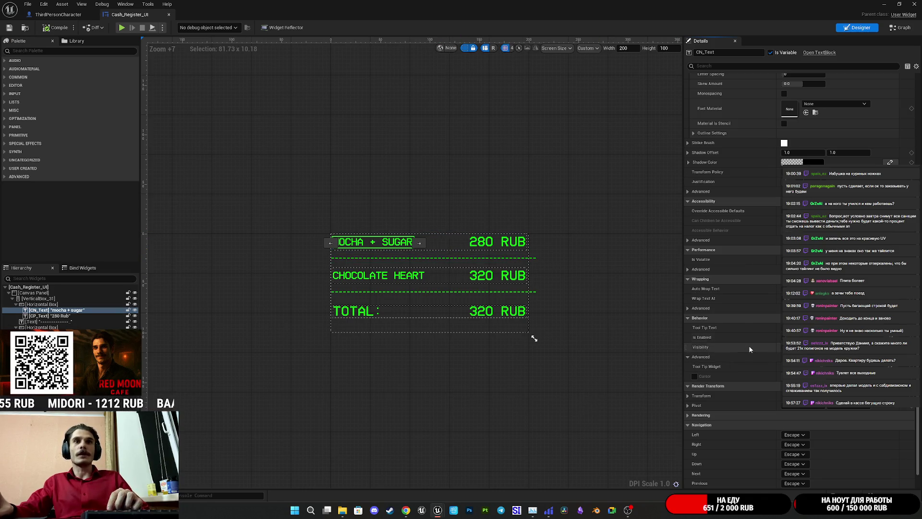
{"action": "scroll", "coordinate": [741, 366], "scroll_direction": "down", "scroll_amount": 1}
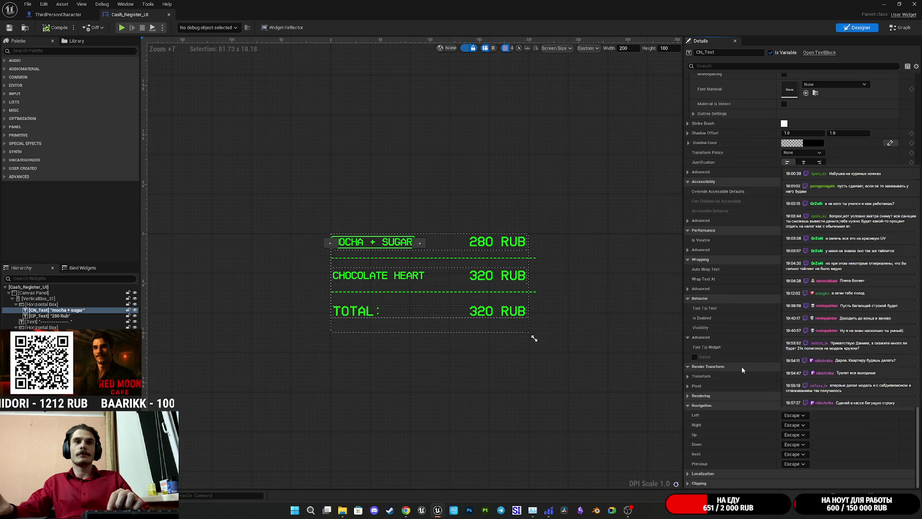
{"action": "scroll", "coordinate": [741, 366], "scroll_direction": "up", "scroll_amount": 6}
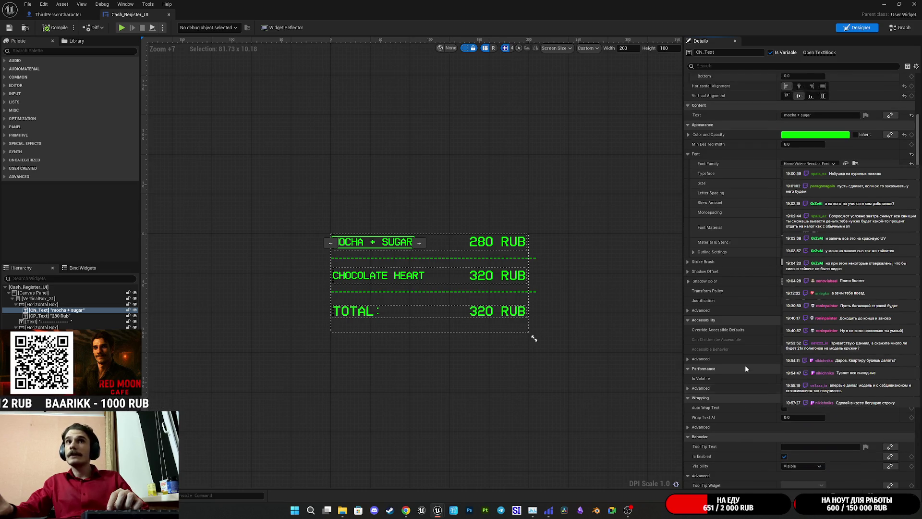
{"action": "scroll", "coordinate": [738, 341], "scroll_direction": "up", "scroll_amount": 2}
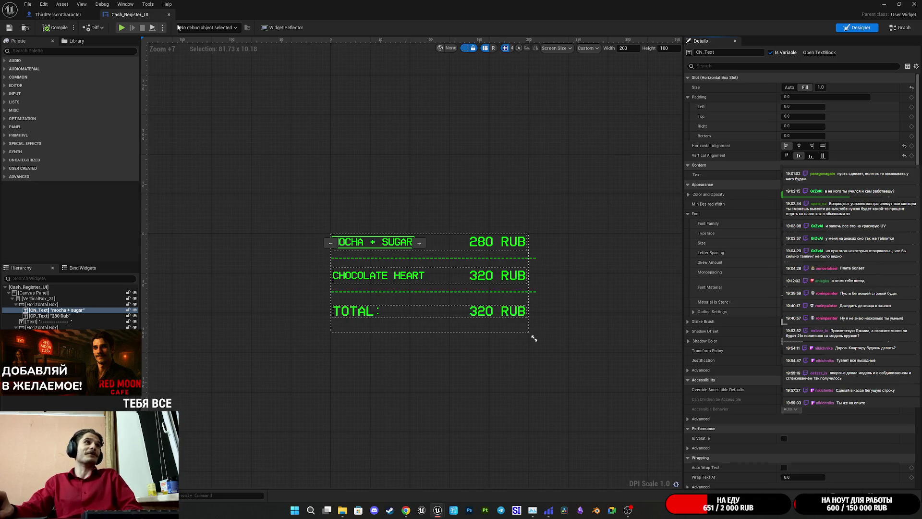
{"action": "left_click", "coordinate": [377, 280], "text": "ctrl"}
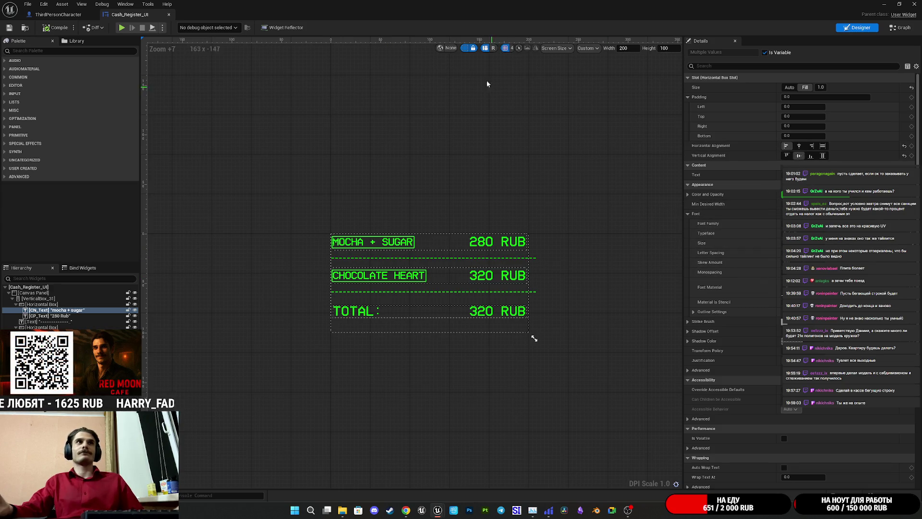
{"action": "left_click", "coordinate": [448, 48]}
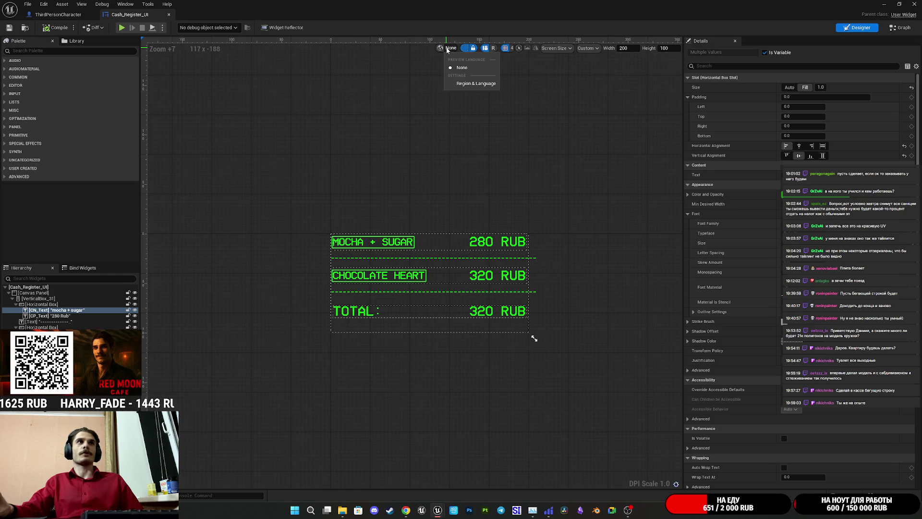
{"action": "left_click", "coordinate": [461, 84]}
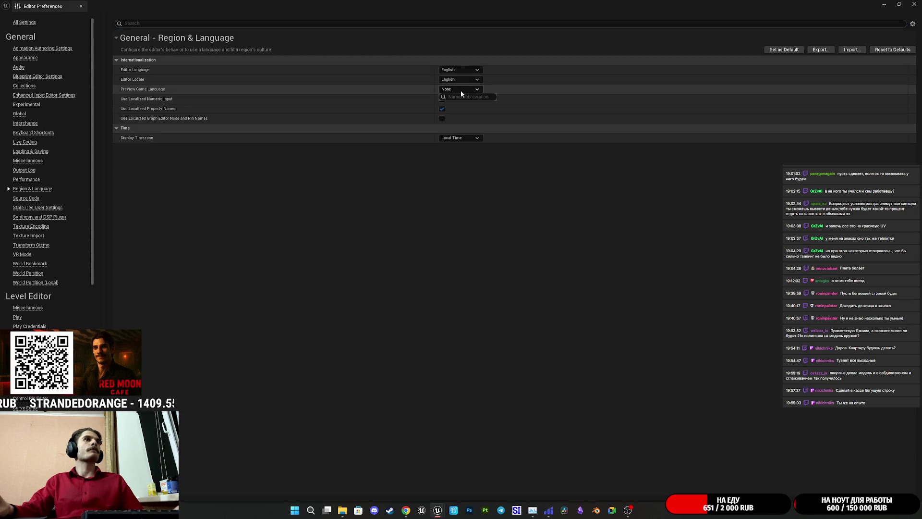
{"action": "left_click", "coordinate": [465, 138]}
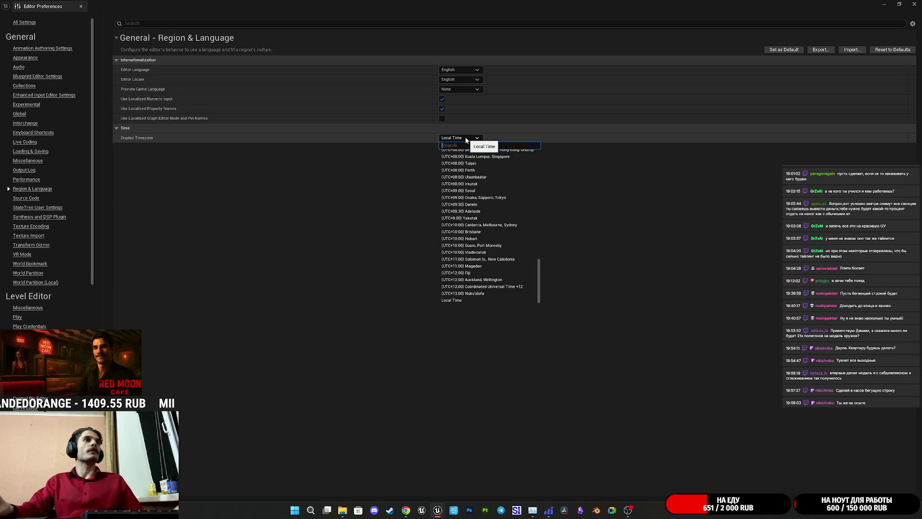
{"action": "left_click", "coordinate": [379, 157]}
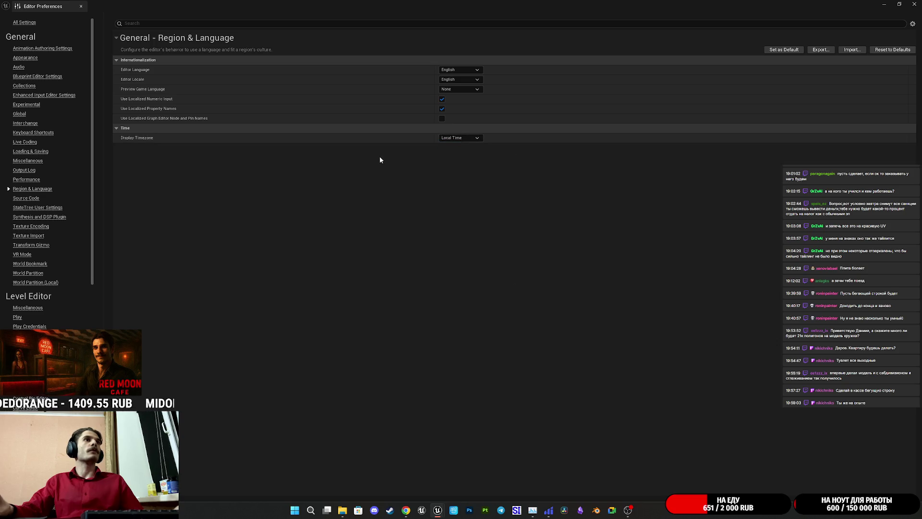
{"action": "left_click", "coordinate": [460, 79]}
{"action": "left_click", "coordinate": [442, 95]}
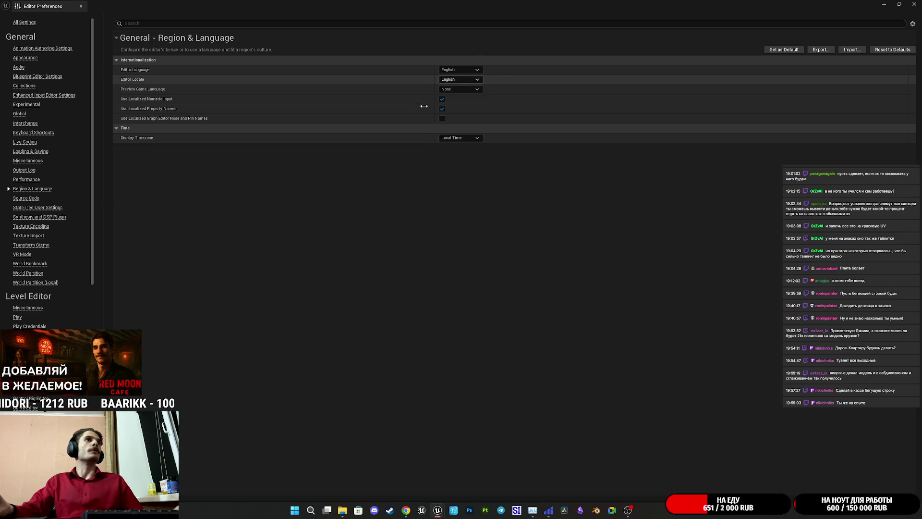
{"action": "left_click", "coordinate": [459, 80]}
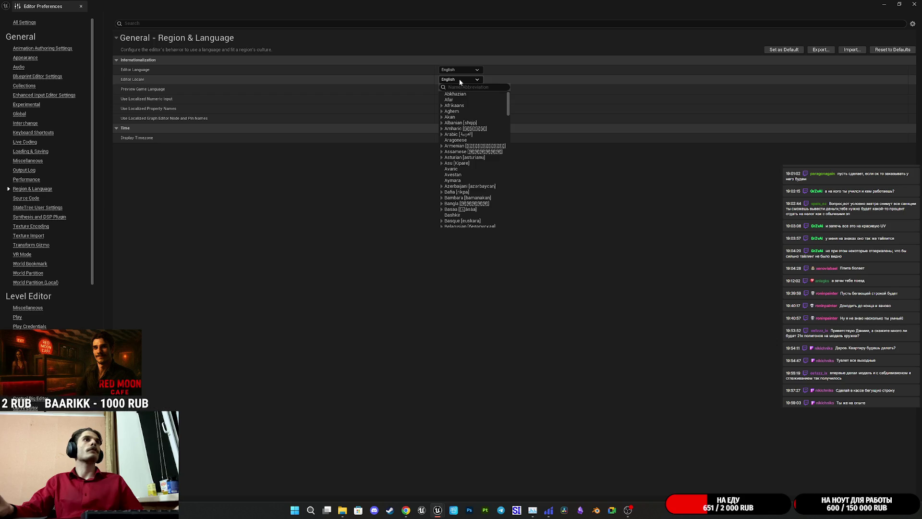
{"action": "left_click", "coordinate": [459, 79]}
{"action": "left_click", "coordinate": [918, 3]}
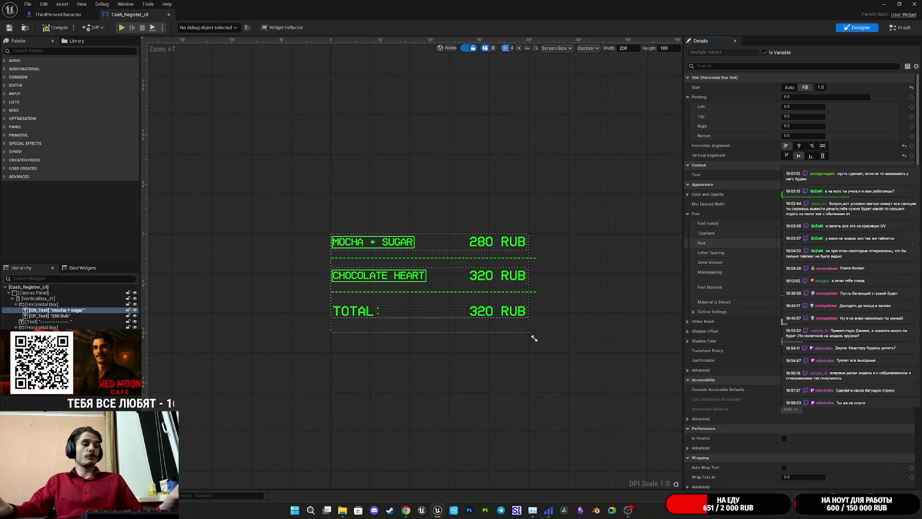
Step: Shrink both item names' font, widen their letter spacing, save, and search the Palette for 'box'
{"action": "key", "text": "Return"}
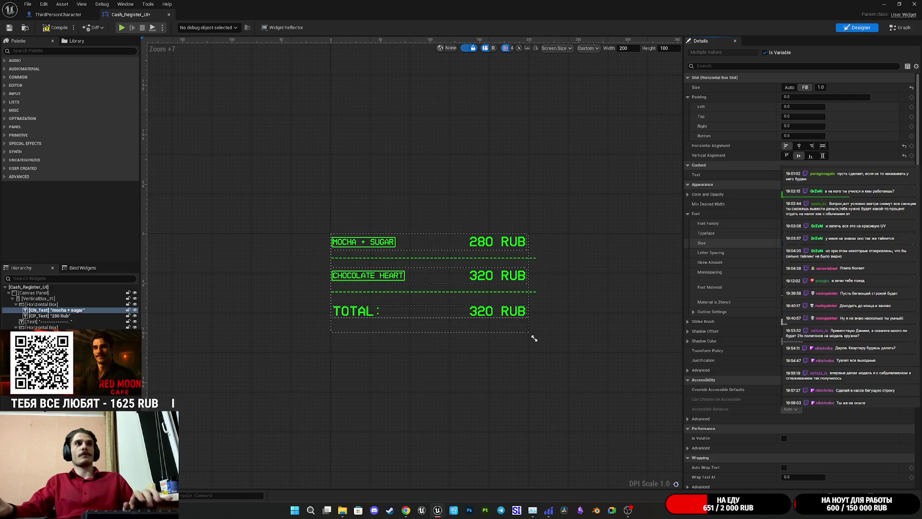
{"action": "key", "text": "Tab"}
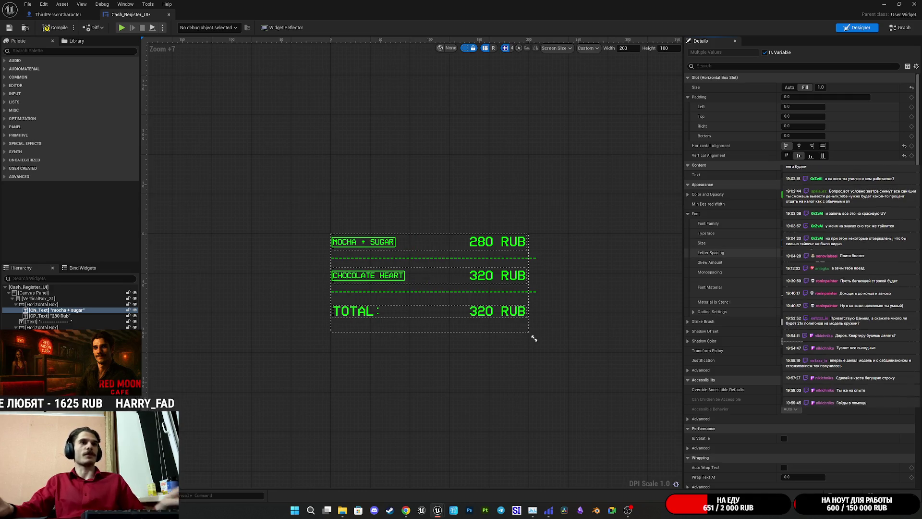
{"action": "key", "text": "Return"}
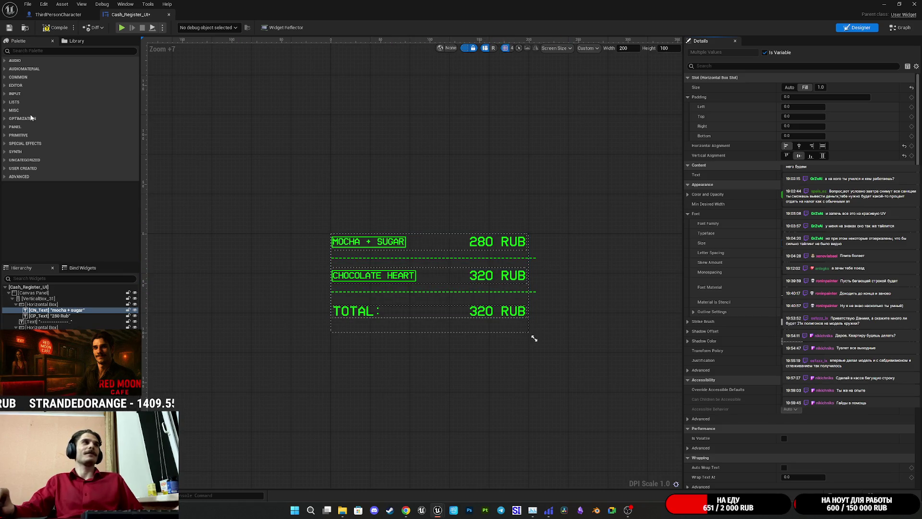
{"action": "left_click", "coordinate": [10, 30]}
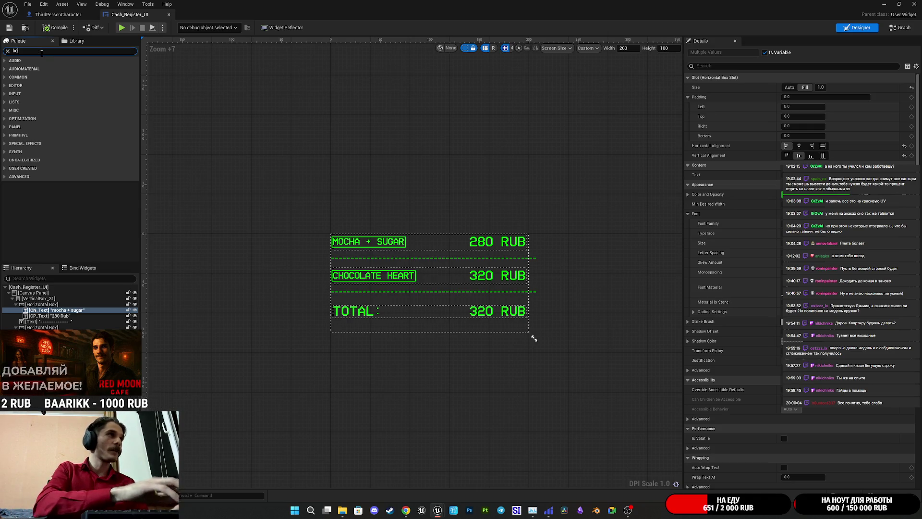
{"action": "type", "text": "x"}
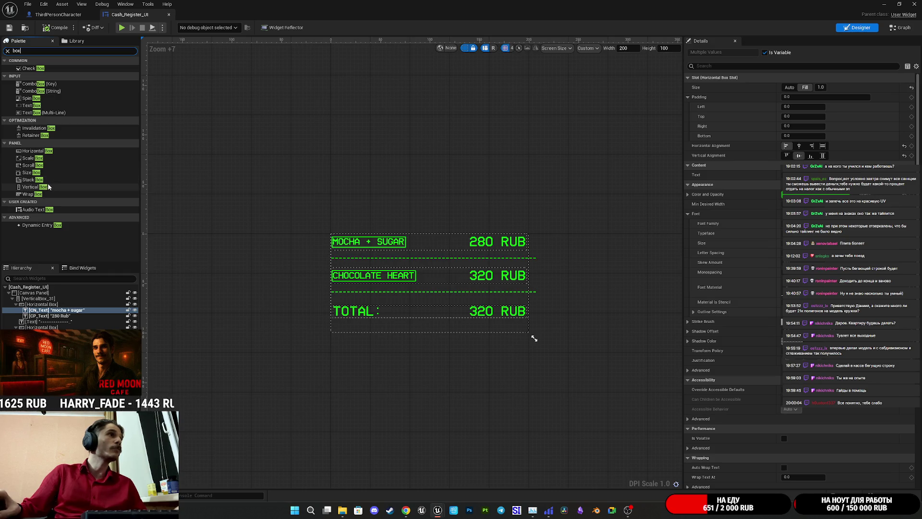
Step: Wrap the MOCHA + SUGAR CN_Text in a Scale Box from the Palette and select it
{"action": "left_click", "coordinate": [51, 158]}
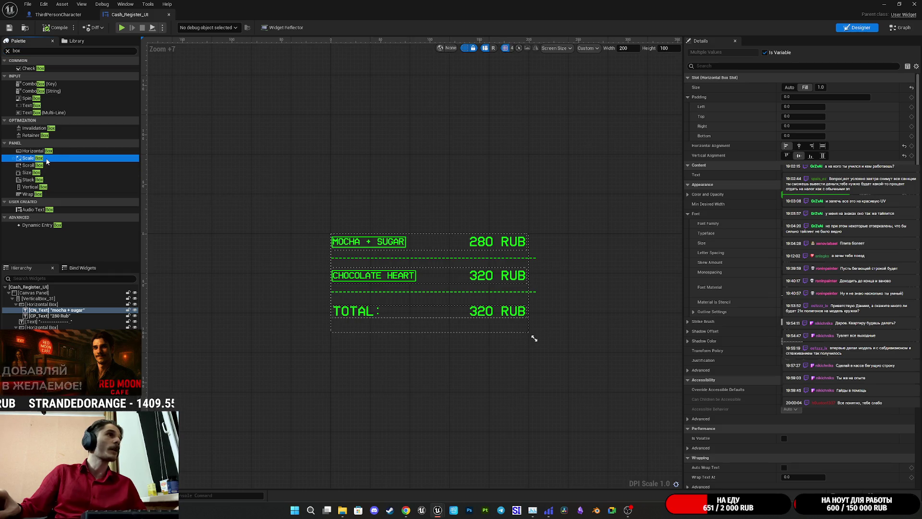
{"action": "left_click", "coordinate": [43, 173]}
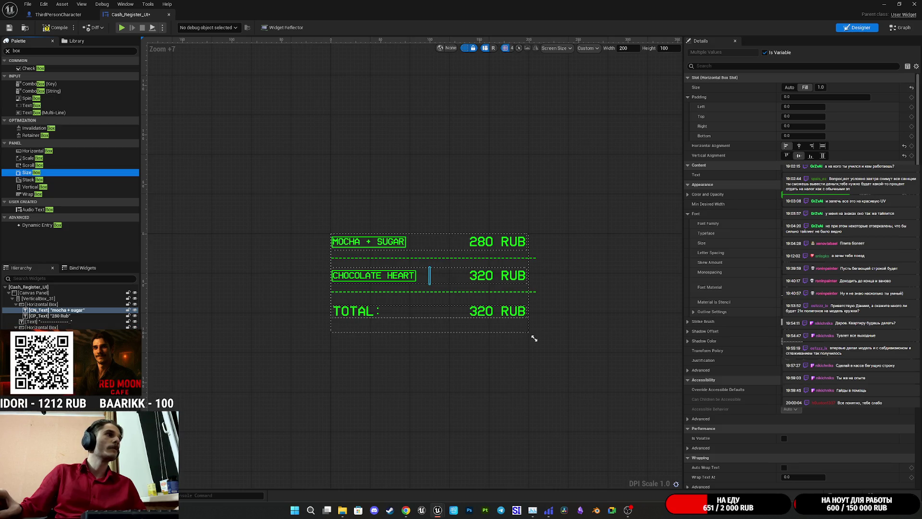
{"action": "left_click", "coordinate": [534, 338]}
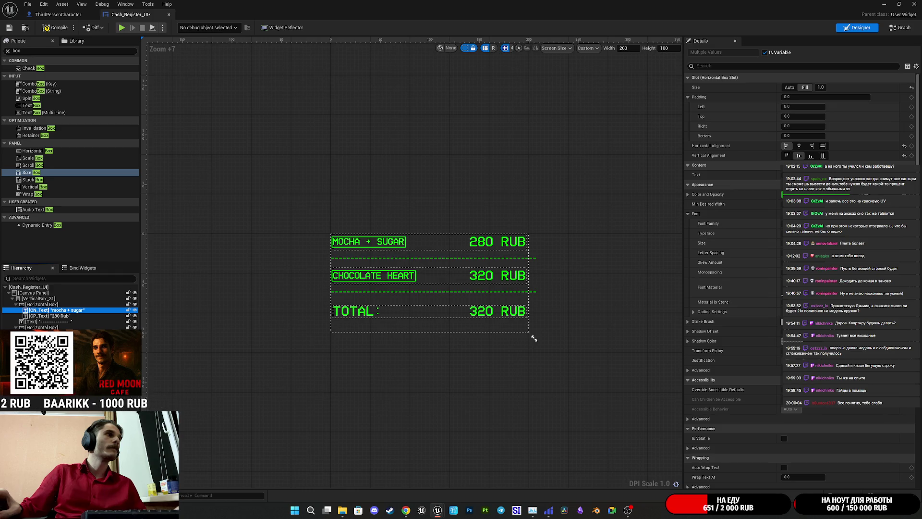
{"action": "key", "text": "Escape"}
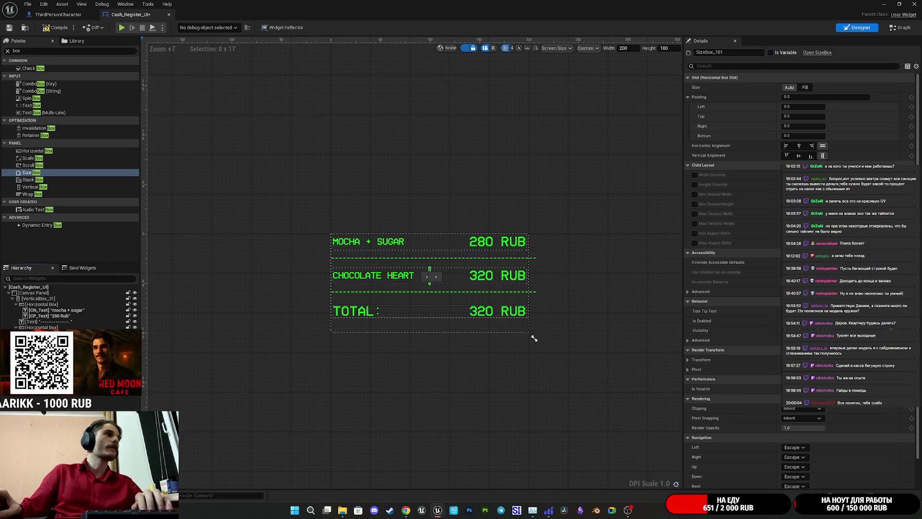
{"action": "left_click_drag", "start_coordinate": [29, 158], "coordinate": [44, 306]}
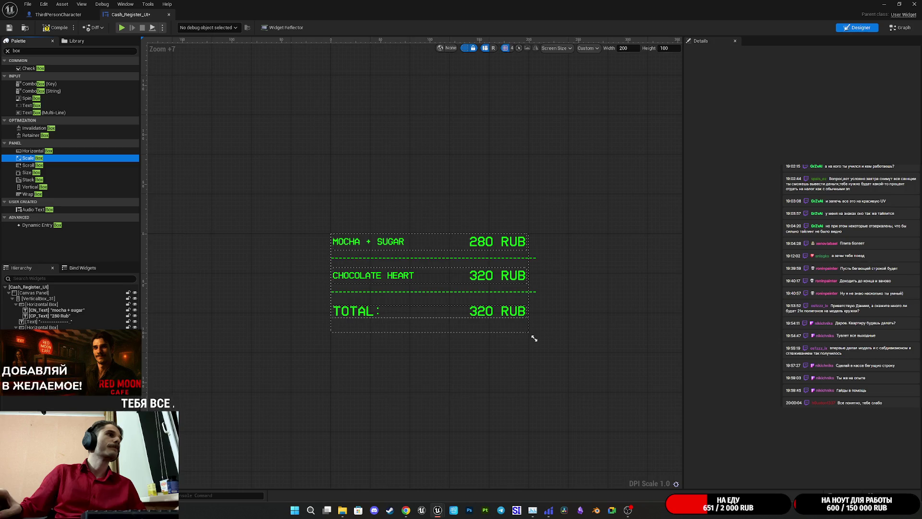
{"action": "left_click_drag", "start_coordinate": [43, 306], "coordinate": [35, 313]}
{"action": "left_click", "coordinate": [36, 311]}
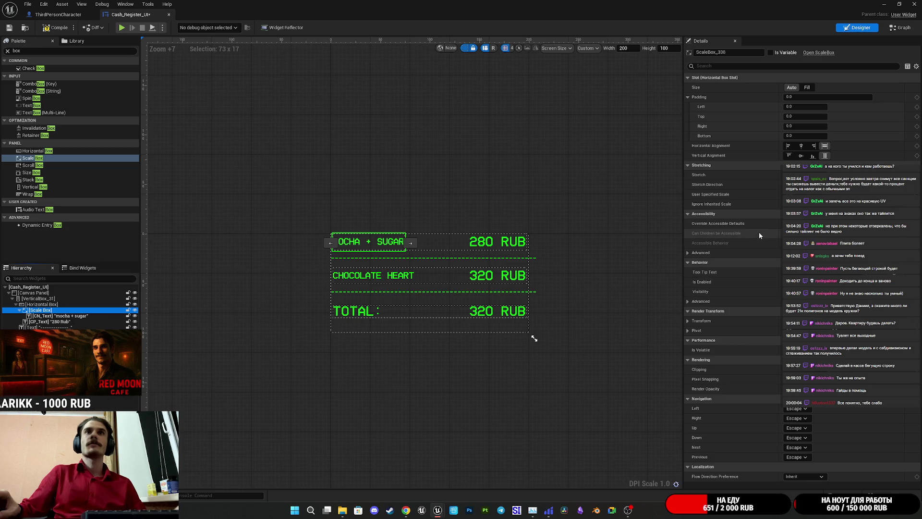
{"action": "left_click", "coordinate": [807, 236]}
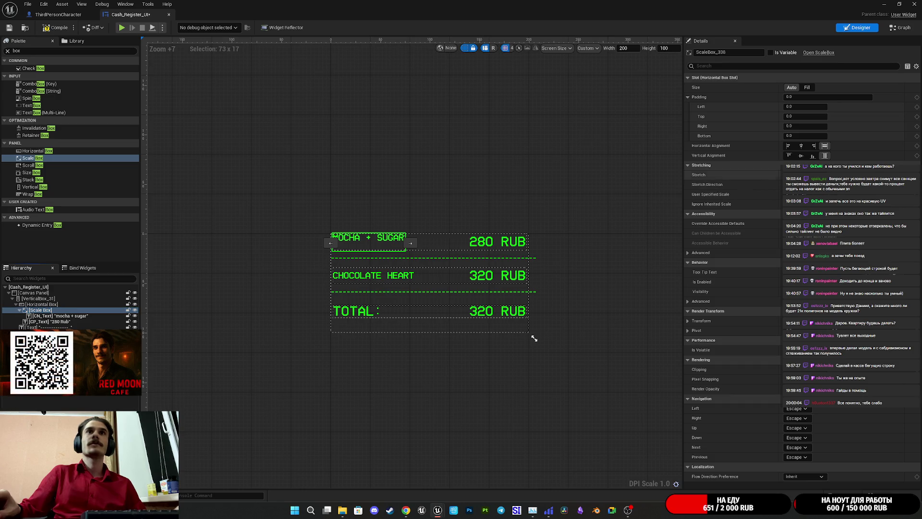
Step: Select the Scale Box wrapping MOCHA + SUGAR and review its stretch options
{"action": "left_click", "coordinate": [804, 237]}
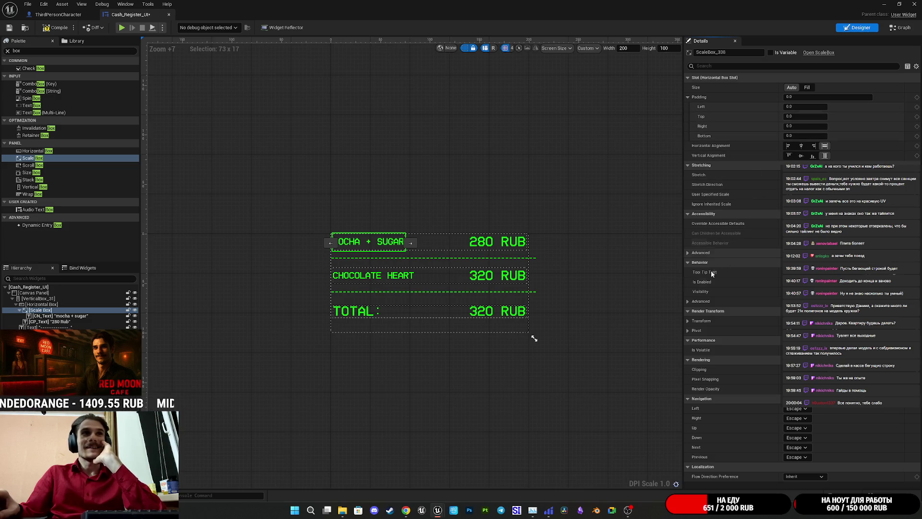
{"action": "left_click", "coordinate": [51, 316]}
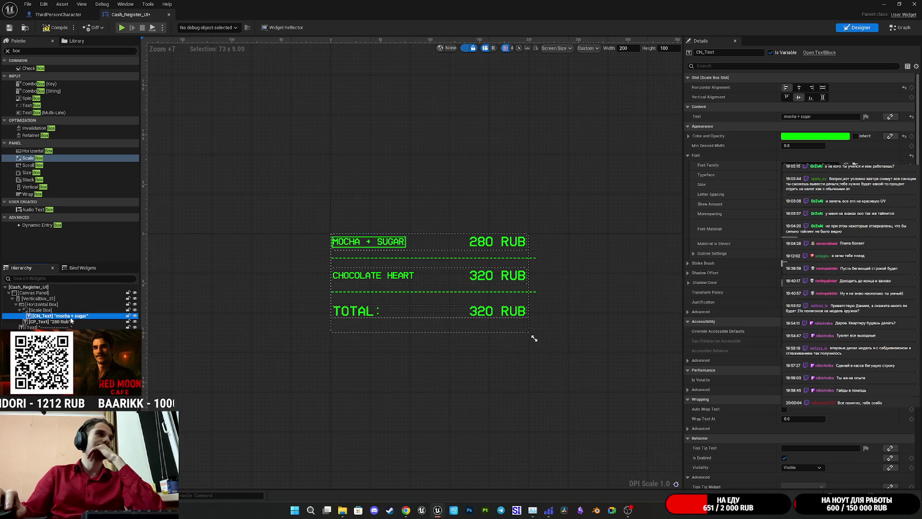
{"action": "left_click", "coordinate": [46, 310]}
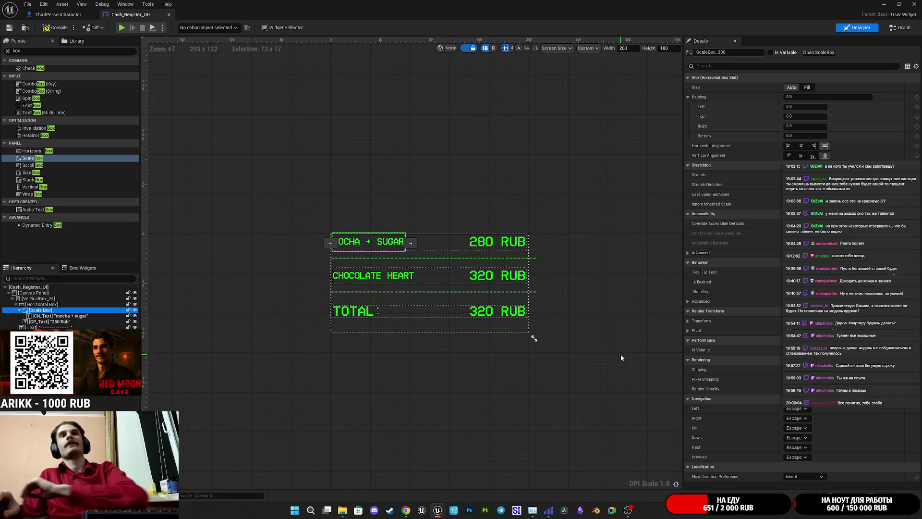
{"action": "left_click", "coordinate": [792, 175]}
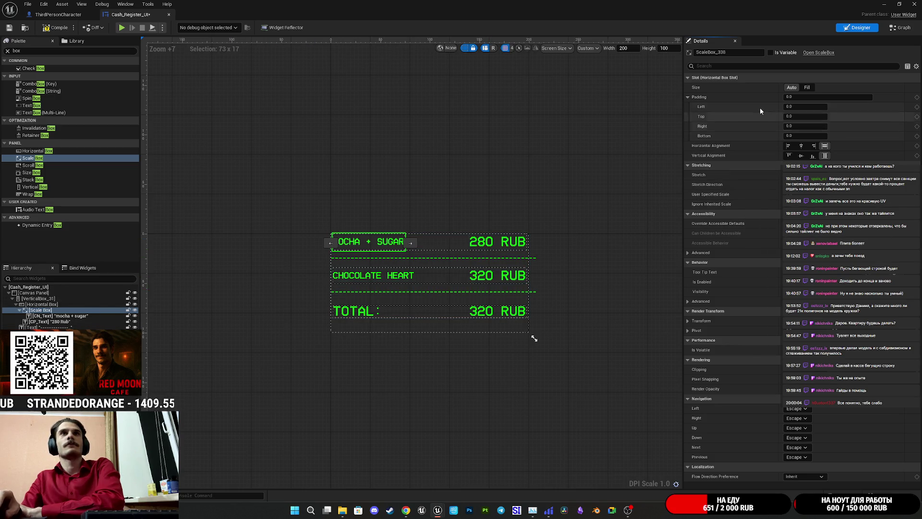
Step: Compare Auto and Fill slot sizing, leaving the Scale Box's Horizontal Box Slot set to Fill
{"action": "left_click", "coordinate": [807, 88]}
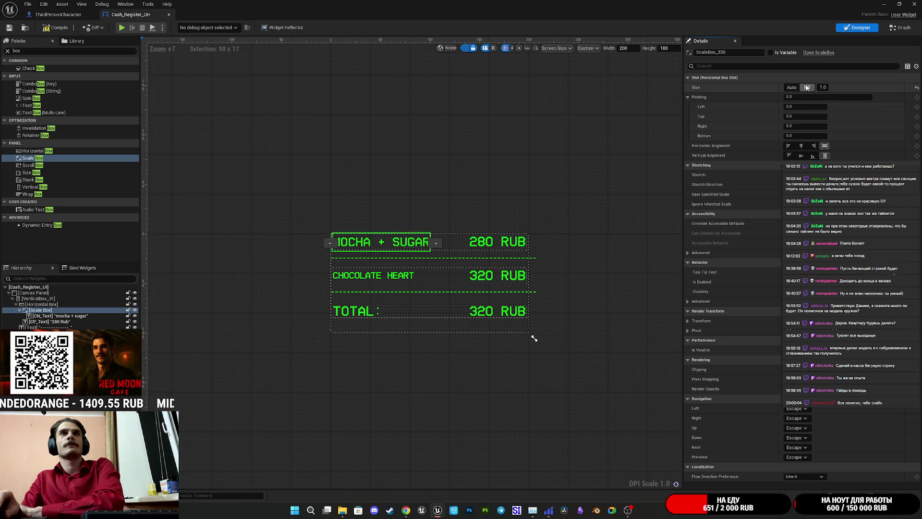
{"action": "left_click", "coordinate": [791, 87]}
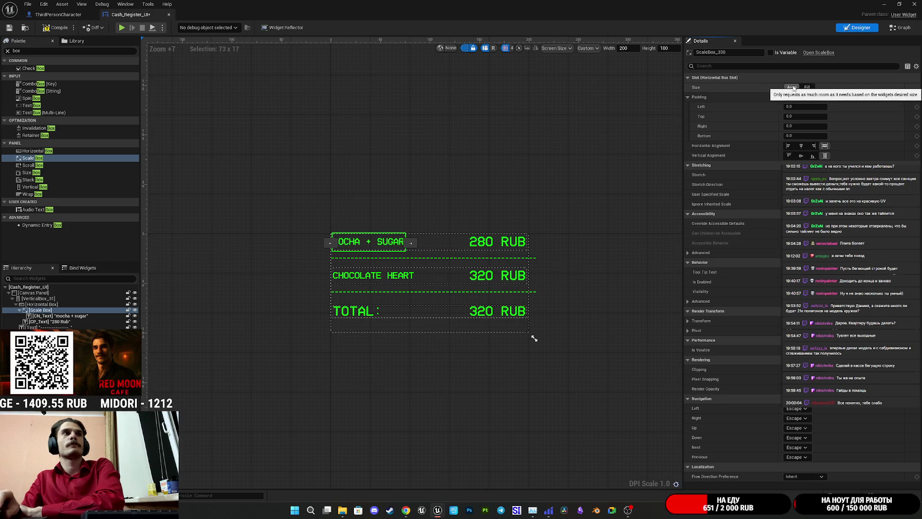
{"action": "left_click", "coordinate": [808, 88]}
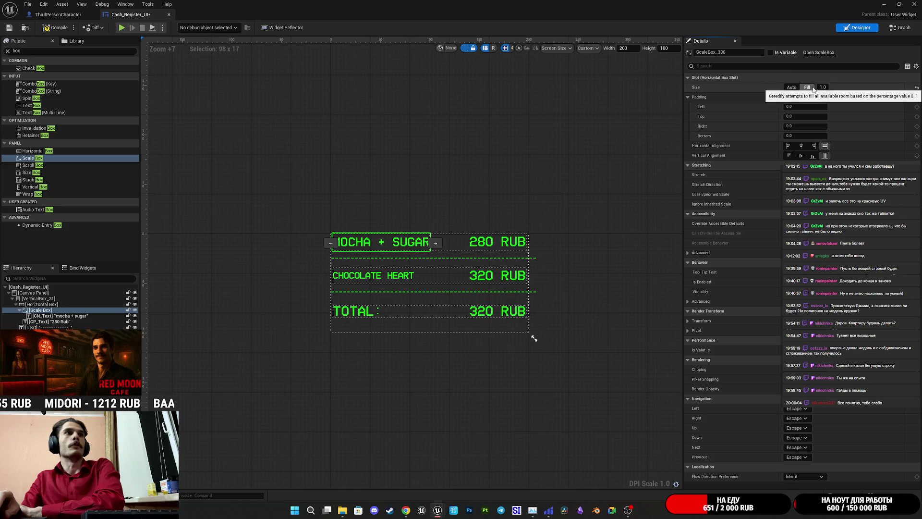
{"action": "left_click", "coordinate": [813, 89]}
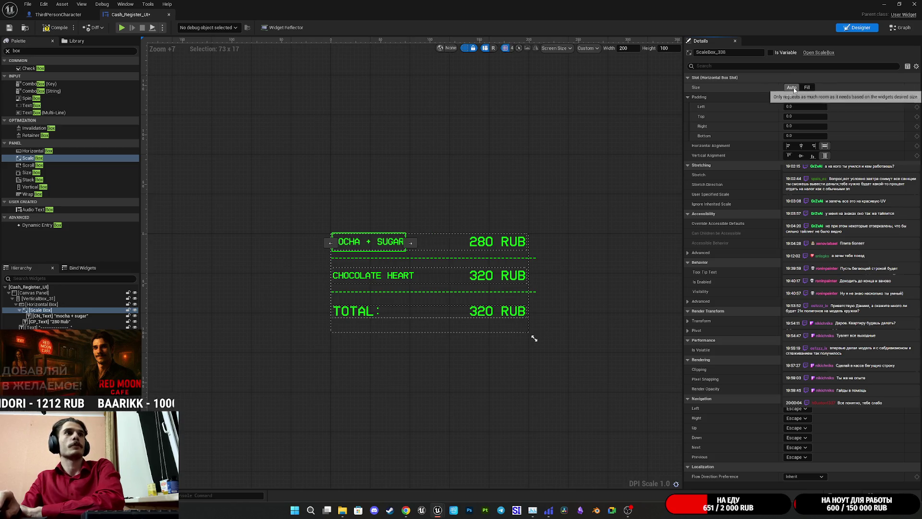
{"action": "left_click", "coordinate": [813, 89]}
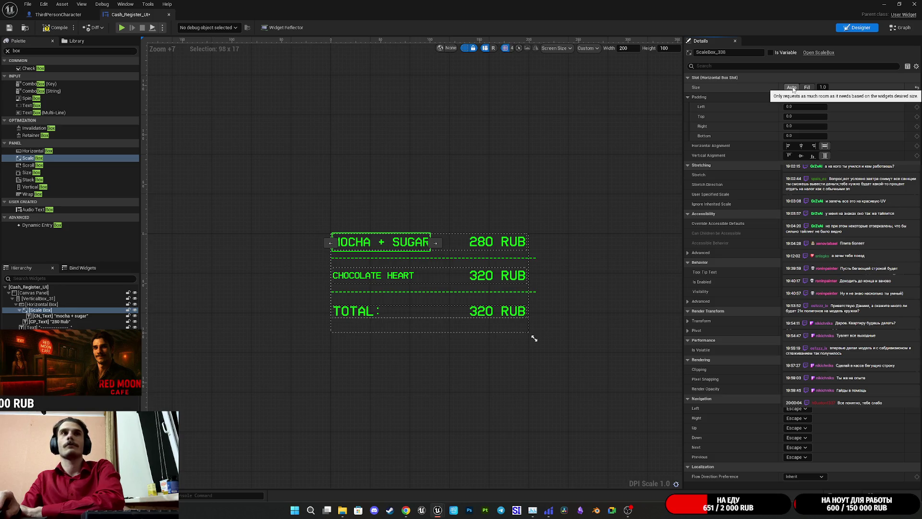
{"action": "left_click", "coordinate": [793, 89]}
{"action": "left_click", "coordinate": [808, 89]}
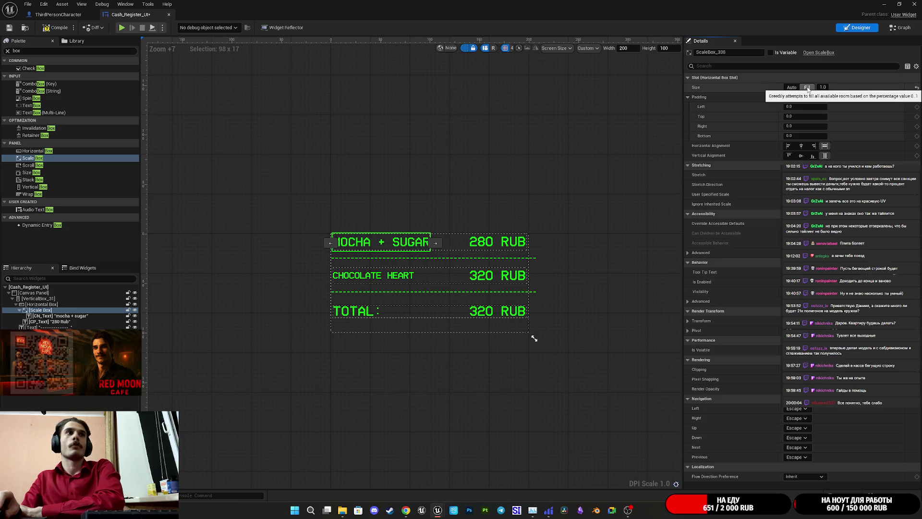
{"action": "left_click", "coordinate": [370, 275]}
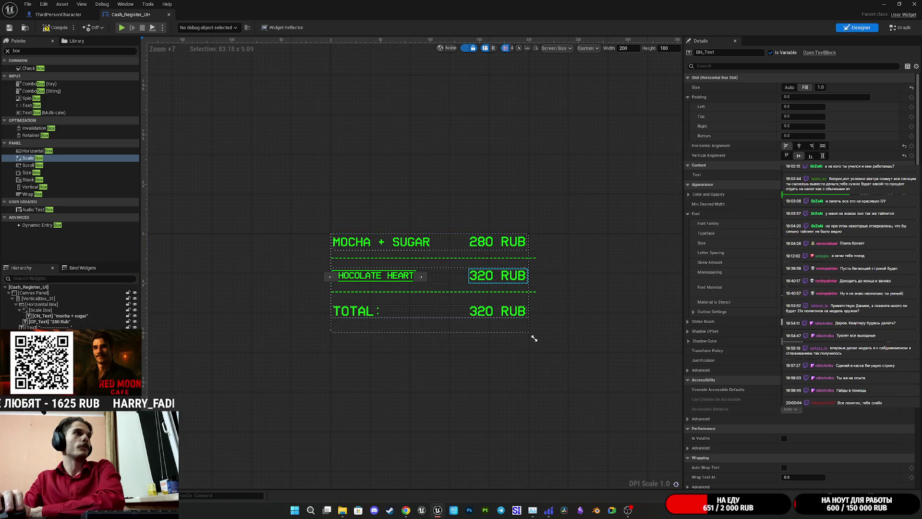
Step: Set the CHOCOLATE HEART Scale Box's slot size to Fill
{"action": "left_click", "coordinate": [33, 157]}
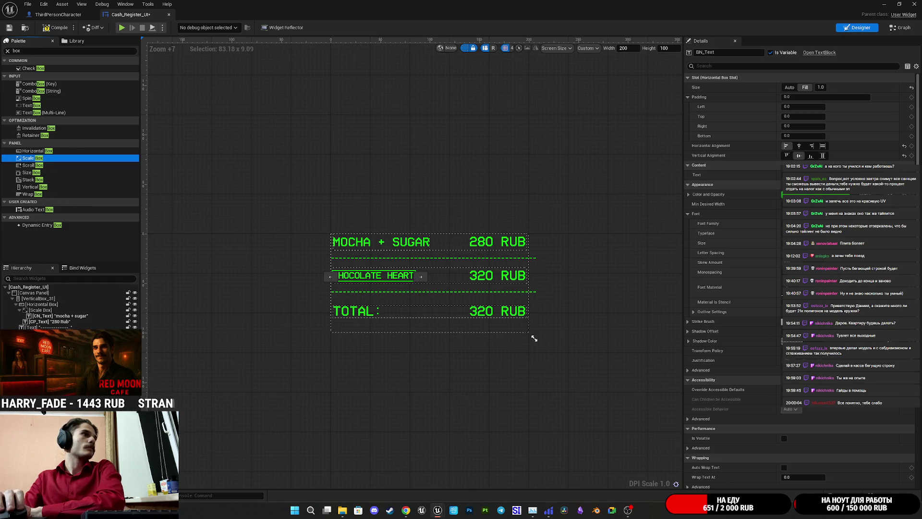
{"action": "left_click", "coordinate": [534, 338]}
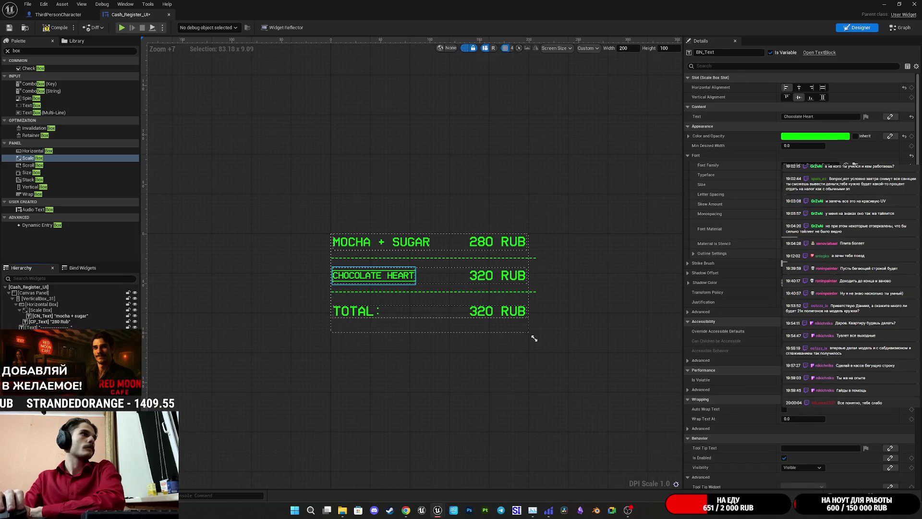
{"action": "left_click", "coordinate": [808, 87]}
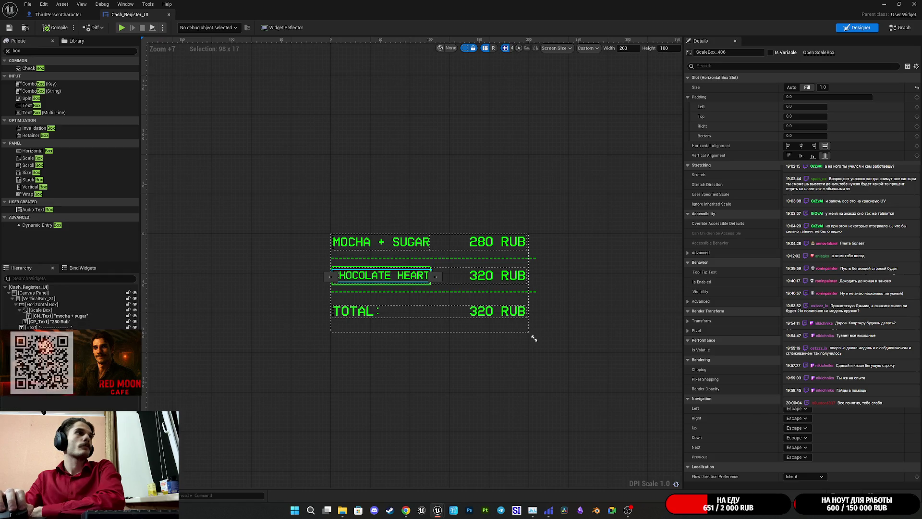
Step: Test-edit the CHOCOLATE HEART text, restore 'Chocolate Heart', and save Cash_Register_UI
{"action": "left_click", "coordinate": [384, 275]}
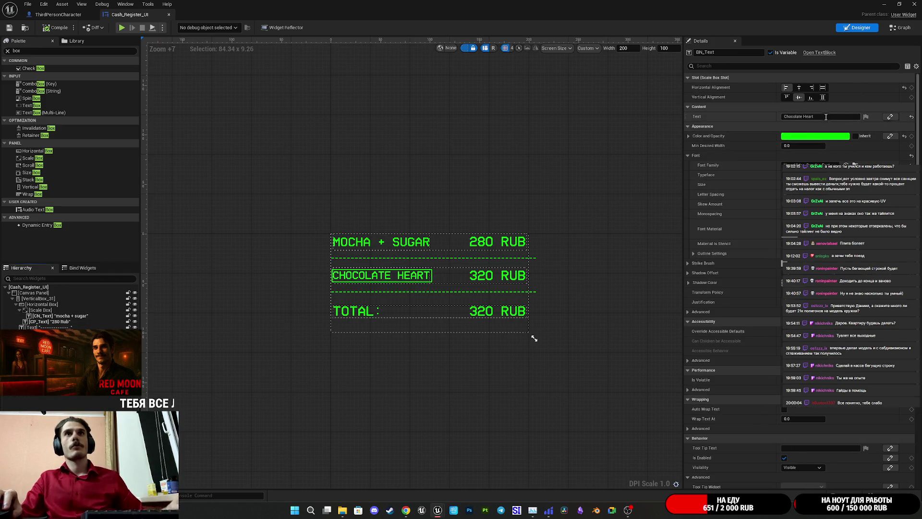
{"action": "left_click", "coordinate": [866, 117]}
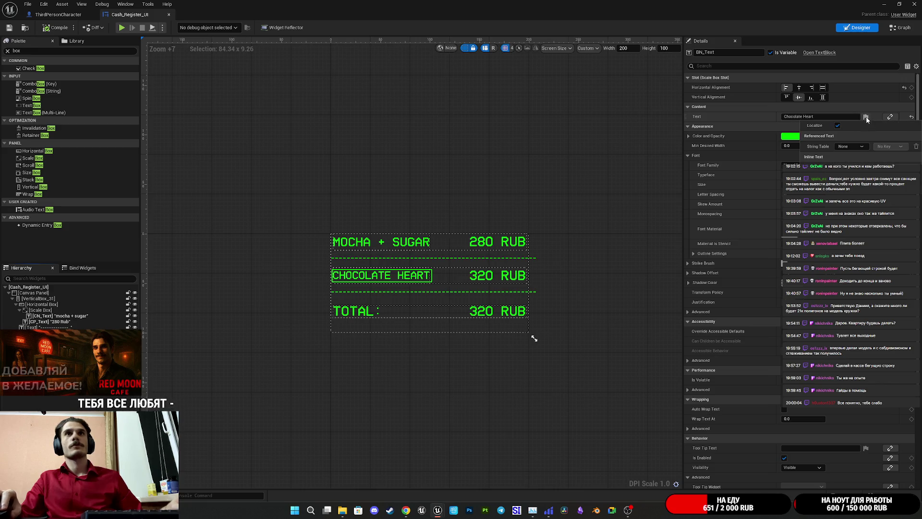
{"action": "left_click", "coordinate": [836, 118]}
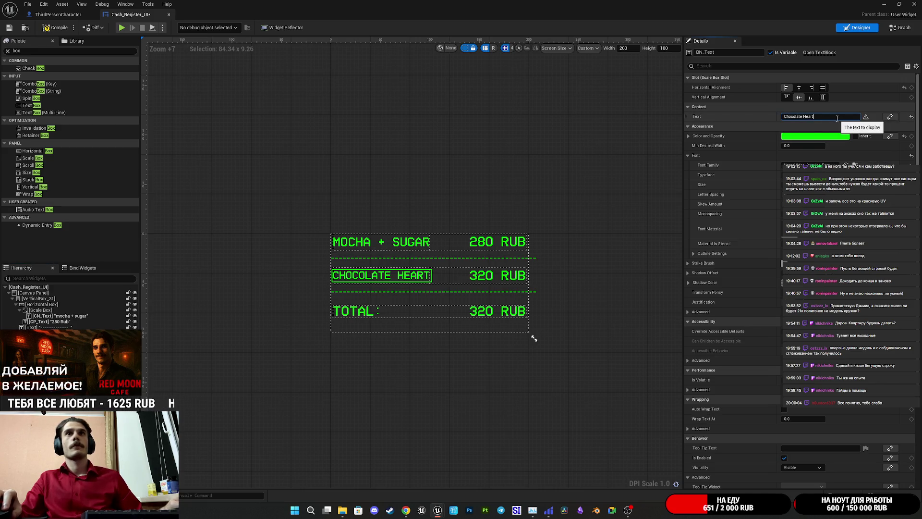
{"action": "type", "text": "75675676"}
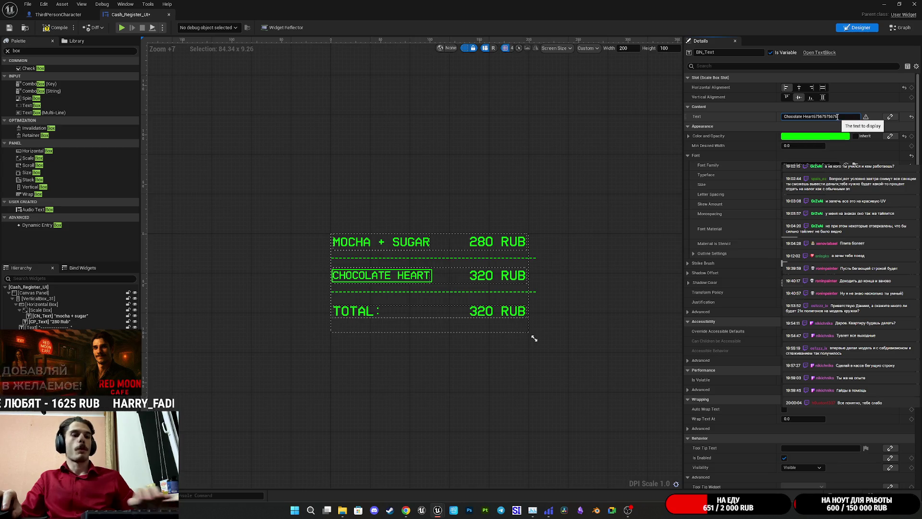
{"action": "key", "text": "BackSpace"}
{"action": "key", "text": "BackSpace"}
{"action": "key", "text": "BackSpace"}
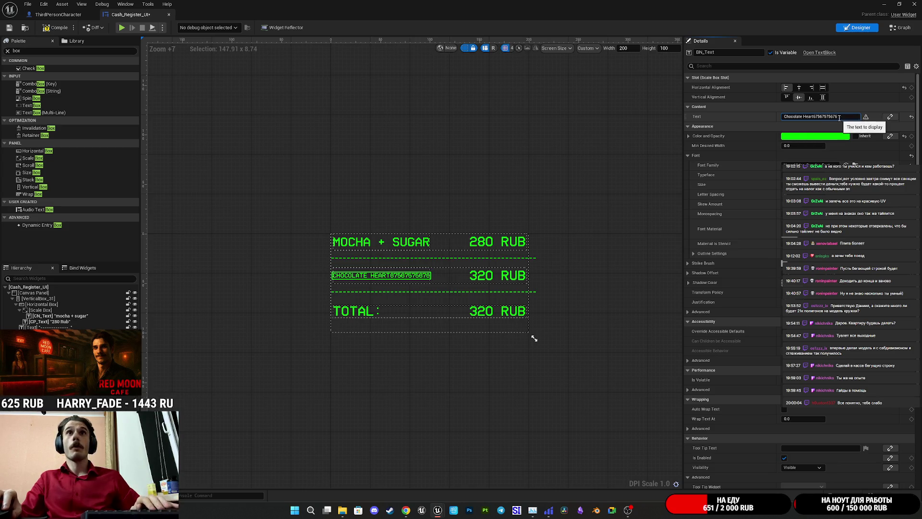
{"action": "key", "text": "BackSpace"}
{"action": "key", "text": "BackSpace"}
{"action": "key", "text": "BackSpace"}
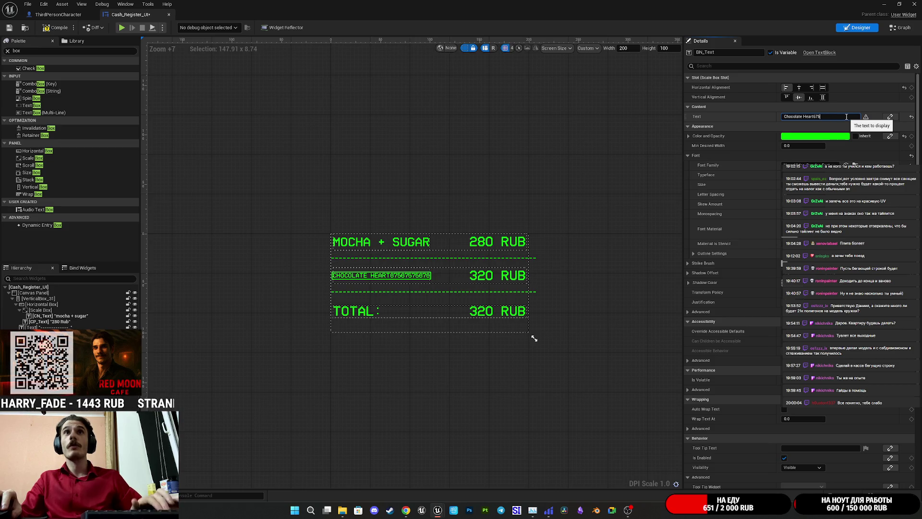
{"action": "key", "text": "Return"}
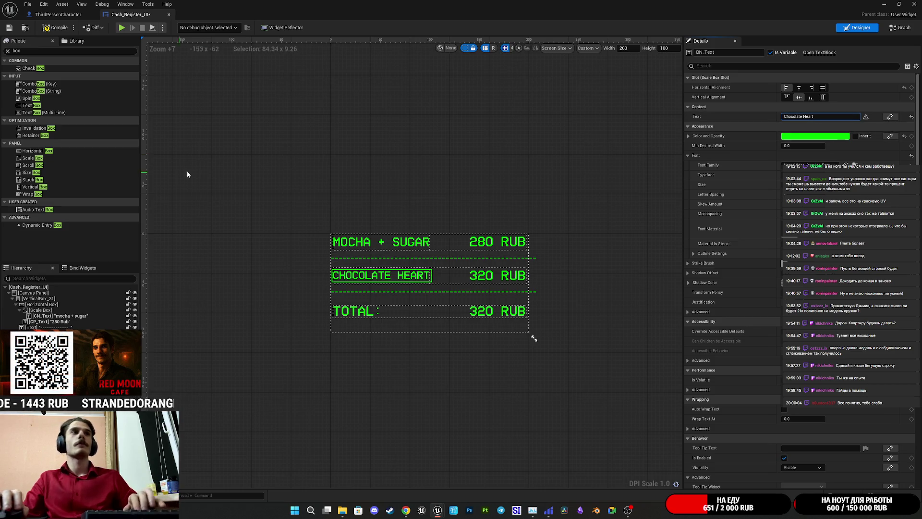
{"action": "left_click", "coordinate": [10, 27]}
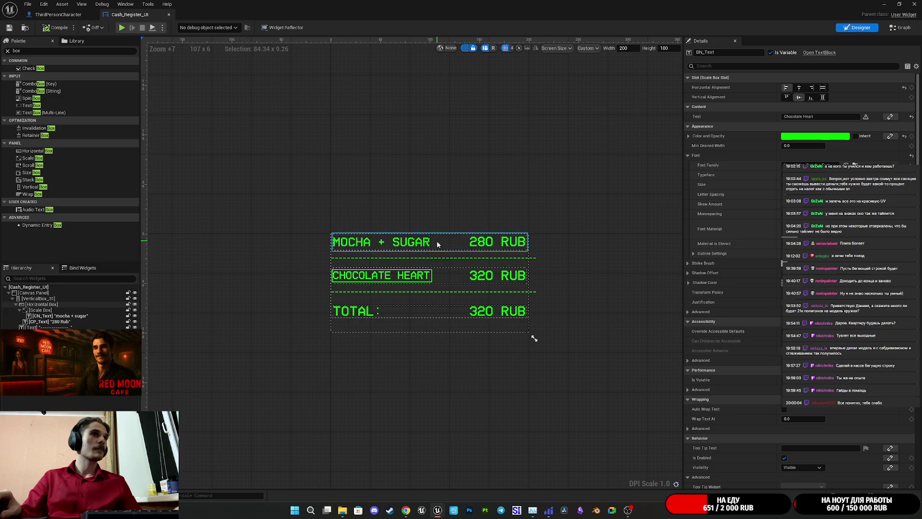
{"action": "left_click", "coordinate": [54, 315]}
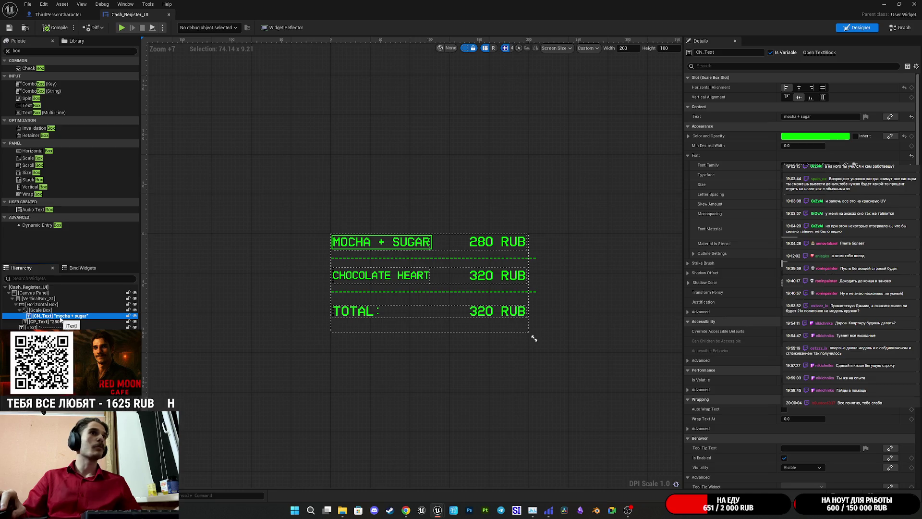
Step: Set the 280 RUB price's slot Fill weight to 0.65, after trying 0 and 0.5
{"action": "left_click", "coordinate": [52, 322]}
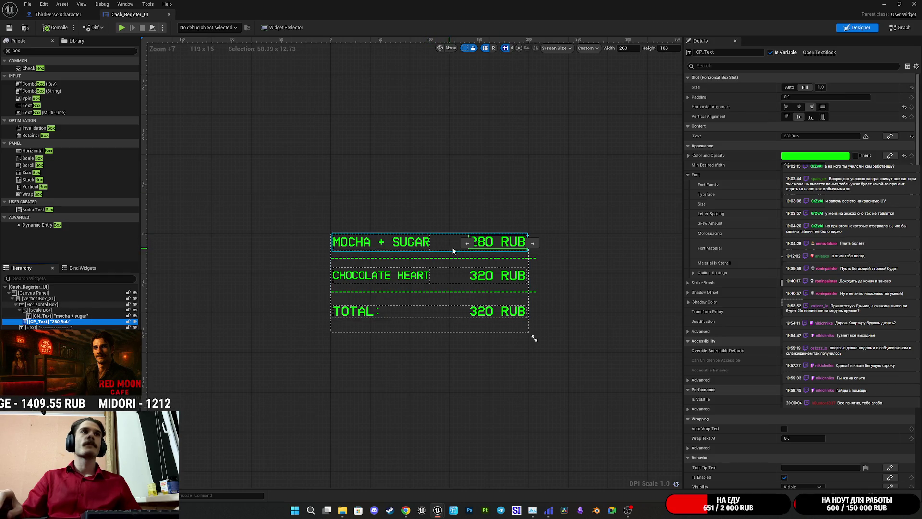
{"action": "left_click", "coordinate": [822, 87]}
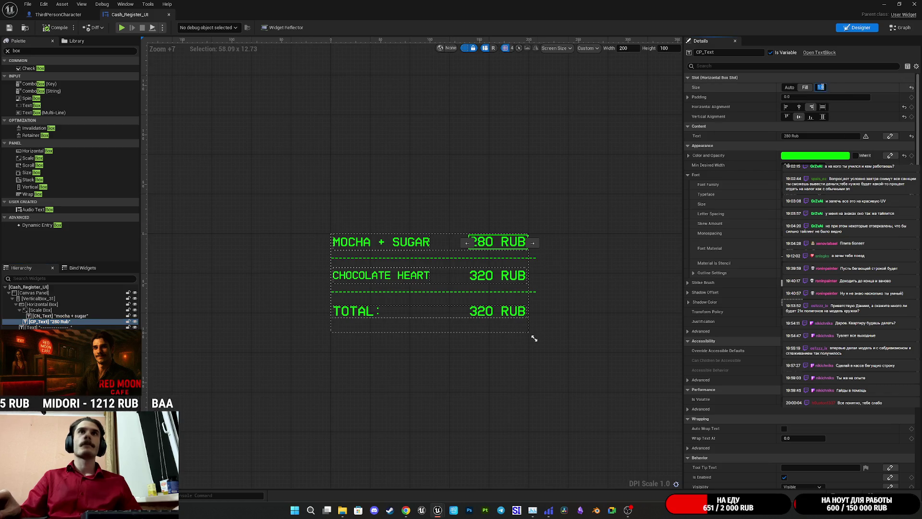
{"action": "type", "text": "0"}
{"action": "key", "text": "Return"}
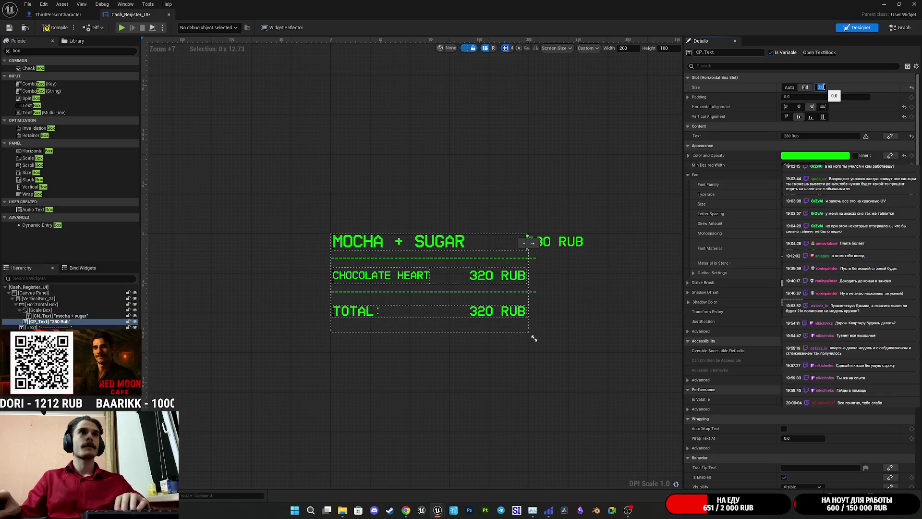
{"action": "type", "text": "0.5"}
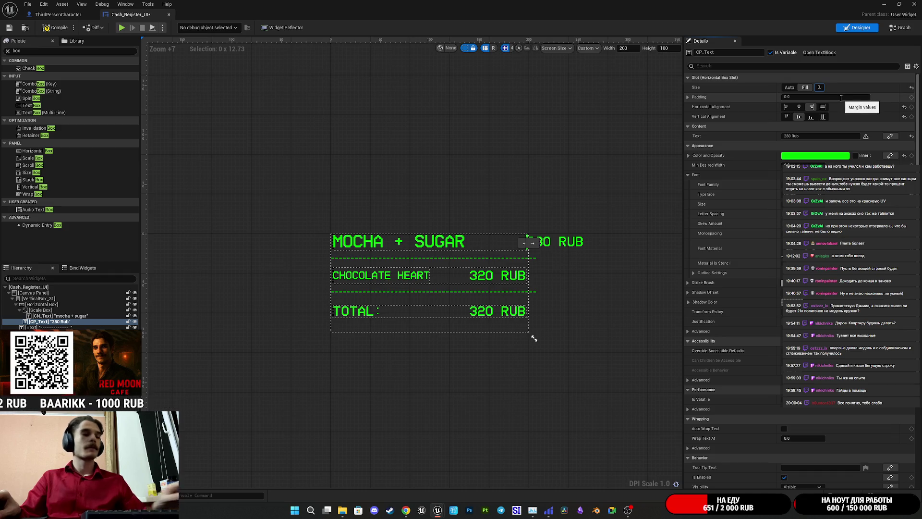
{"action": "key", "text": "Return"}
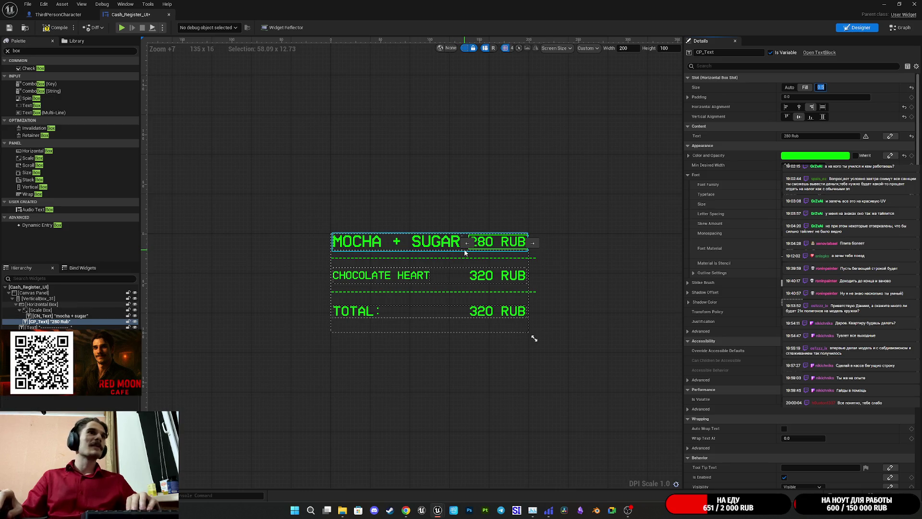
{"action": "left_click", "coordinate": [827, 88]}
{"action": "type", "text": "0.68"}
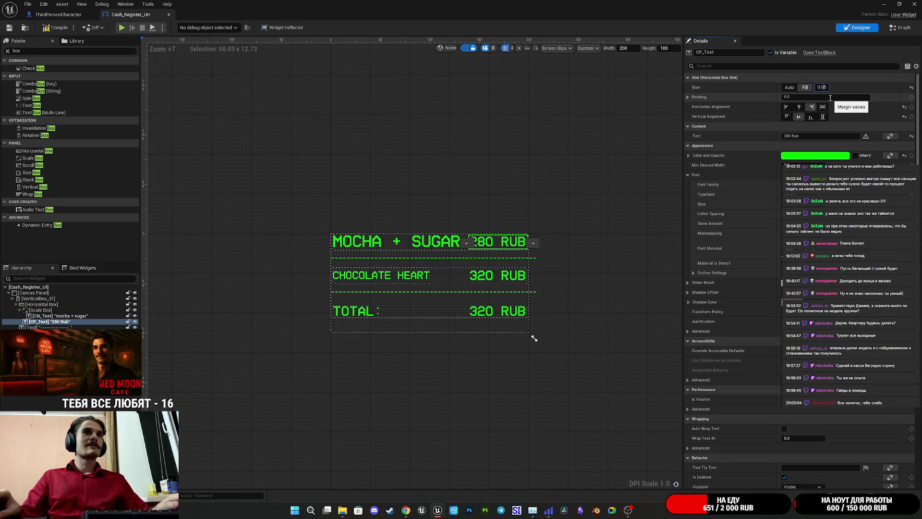
{"action": "key", "text": "Return"}
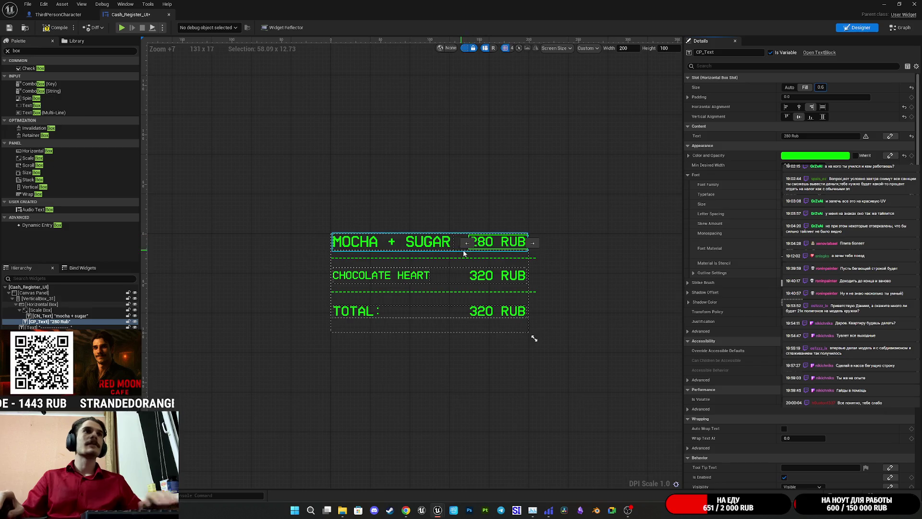
{"action": "left_click", "coordinate": [494, 279]}
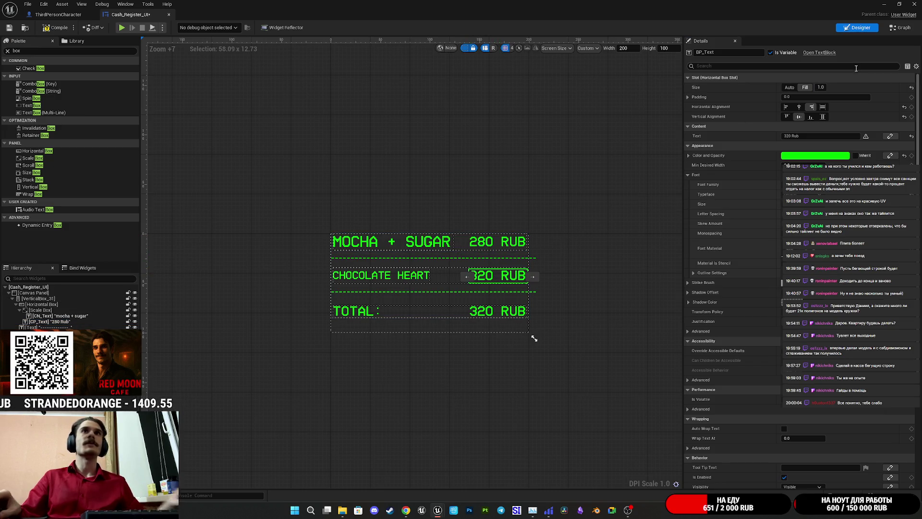
Step: Set the 320 RUB price's Fill size to 0.6, save, and minimize the widget editor
{"action": "left_click", "coordinate": [827, 88]}
{"action": "type", "text": "1."}
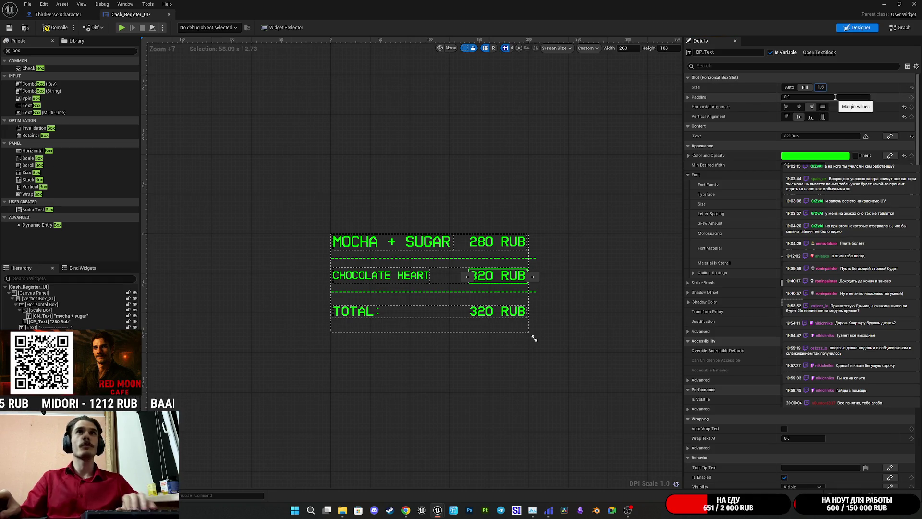
{"action": "type", "text": "6"}
{"action": "key", "text": "Return"}
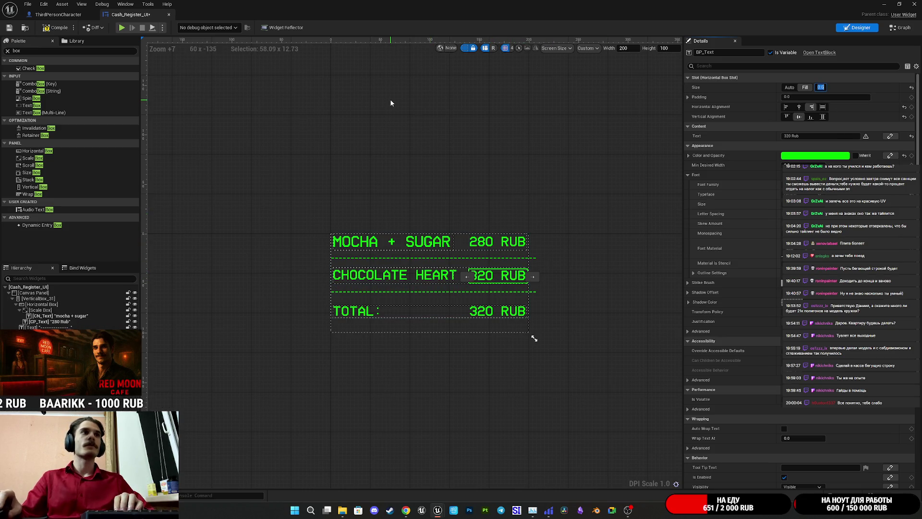
{"action": "left_click", "coordinate": [9, 28]}
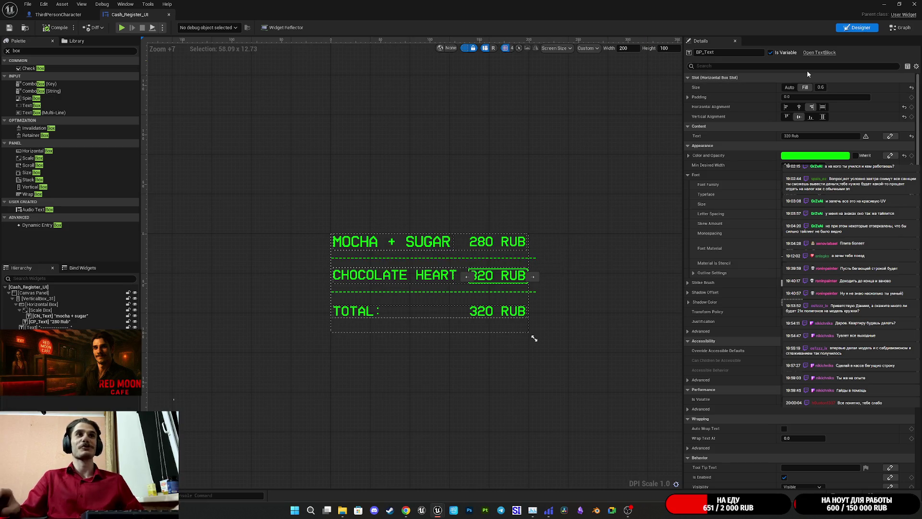
{"action": "left_click", "coordinate": [882, 4]}
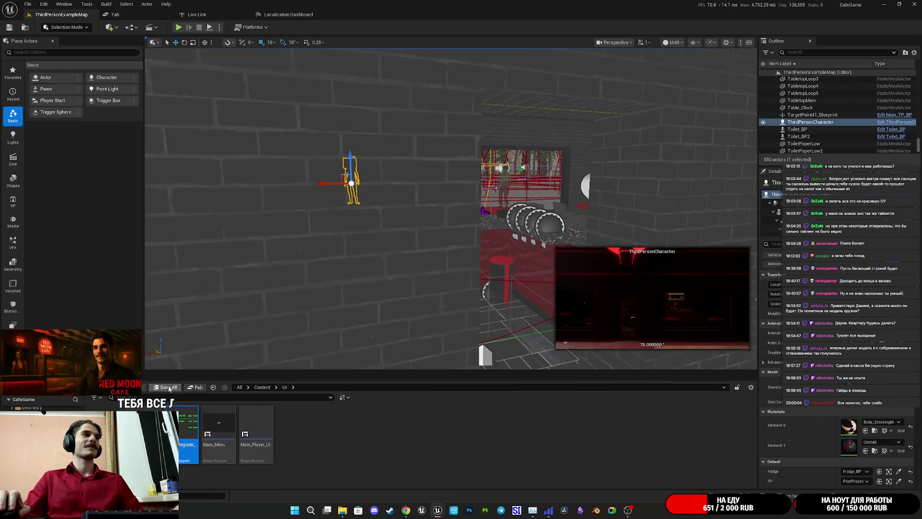
Step: Play the level full-screen and walk through the Red Moon Cafe to the cash register
{"action": "left_click", "coordinate": [179, 30]}
{"action": "key", "text": "F11"}
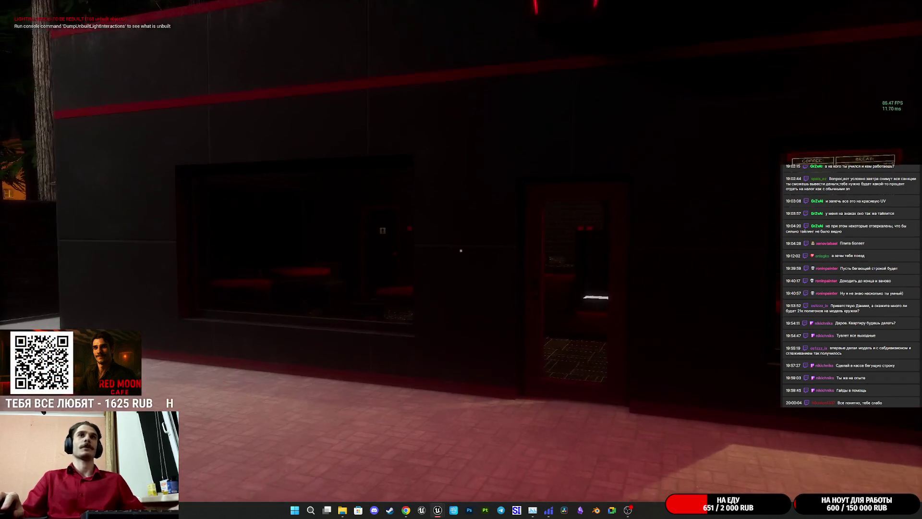
{"action": "key", "text": "w"}
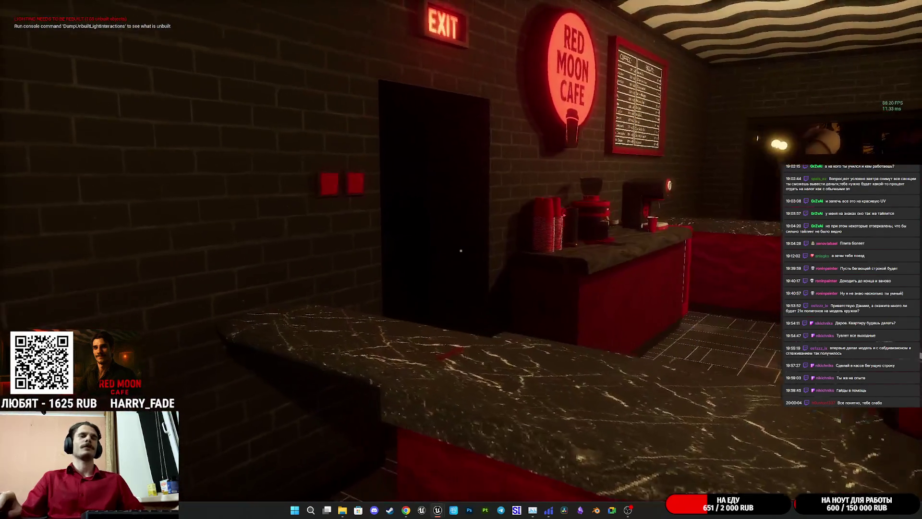
{"action": "key", "text": "w"}
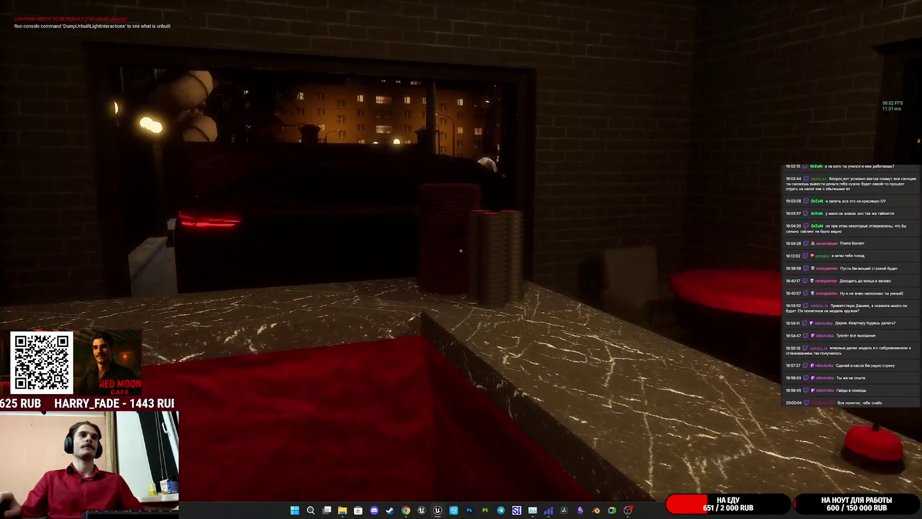
{"action": "key", "text": "w"}
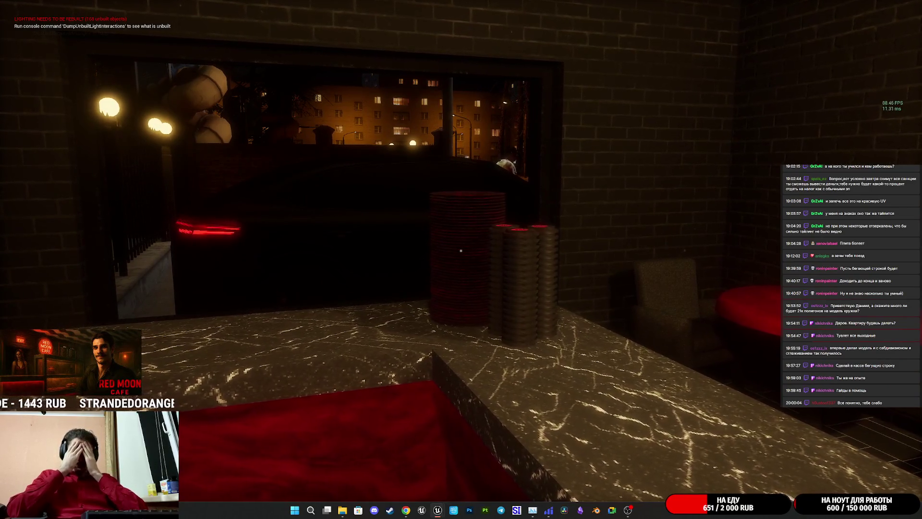
{"action": "key", "text": "a"}
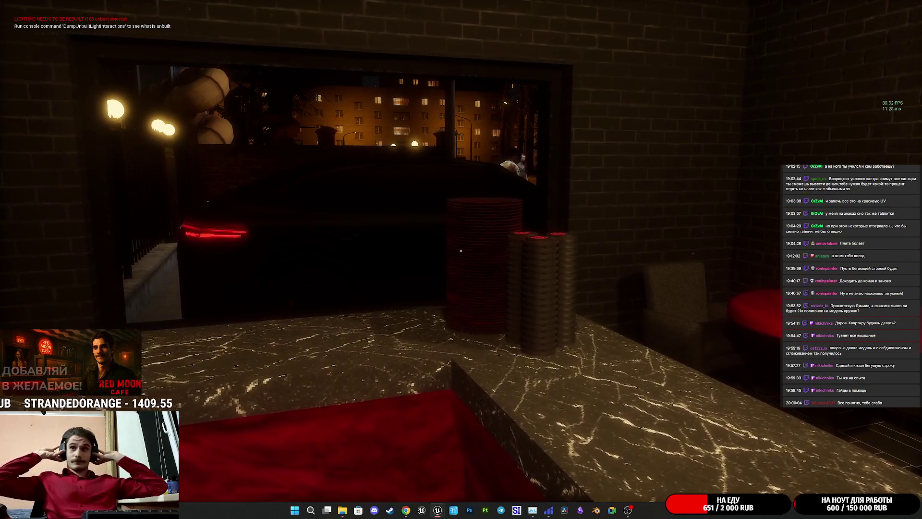
{"action": "mouse_move", "coordinate": [461, 250]}
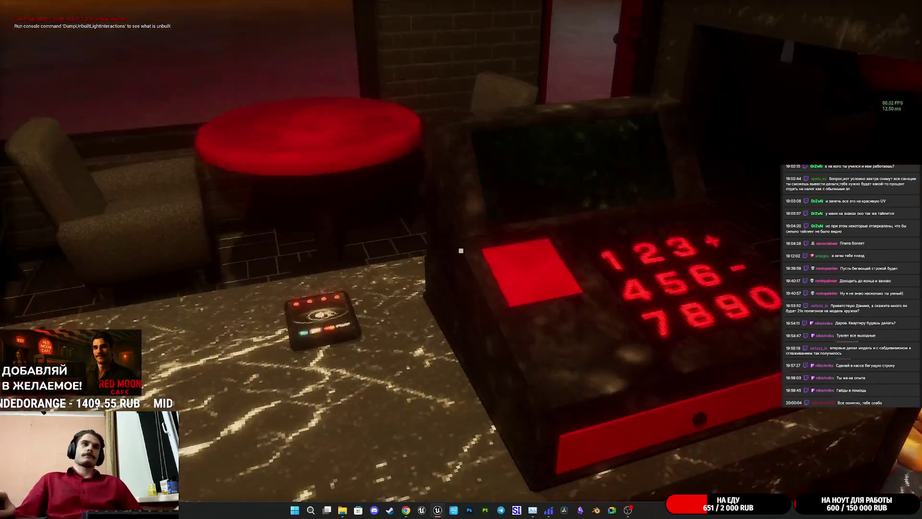
{"action": "key", "text": "w"}
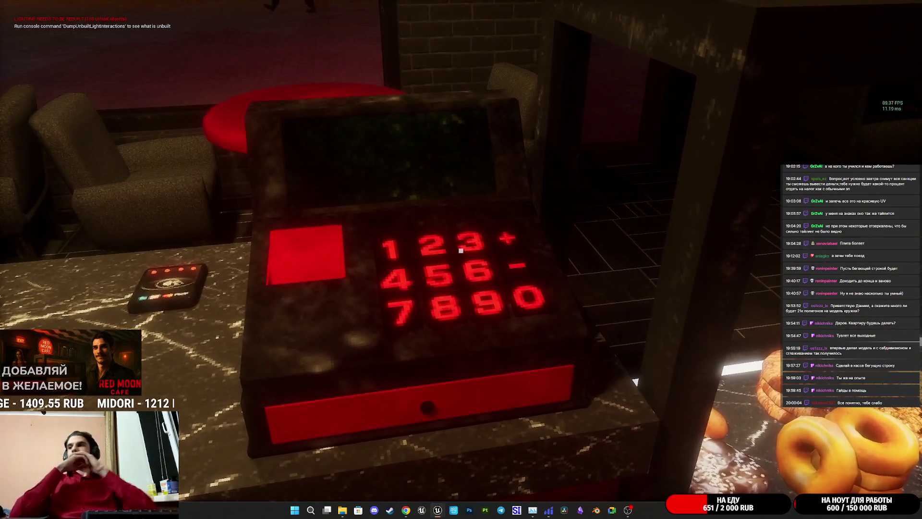
{"action": "key", "text": "a"}
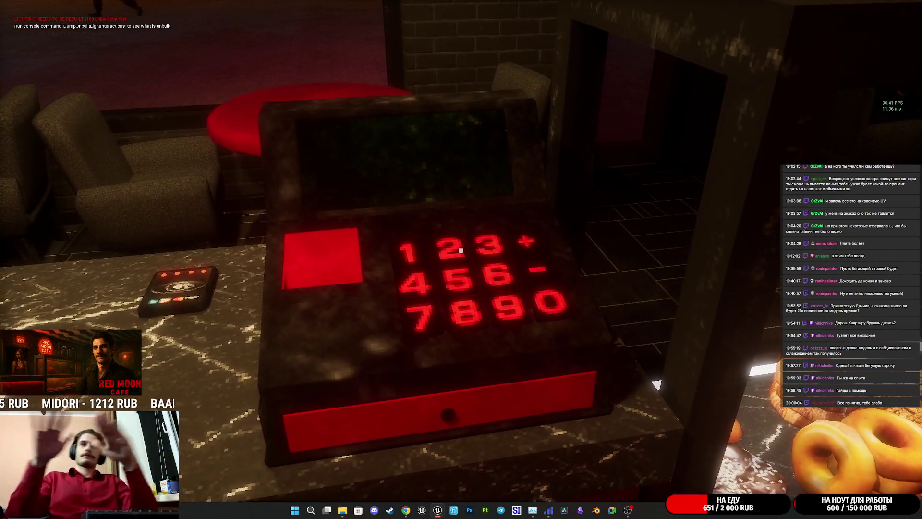
{"action": "key", "text": "a"}
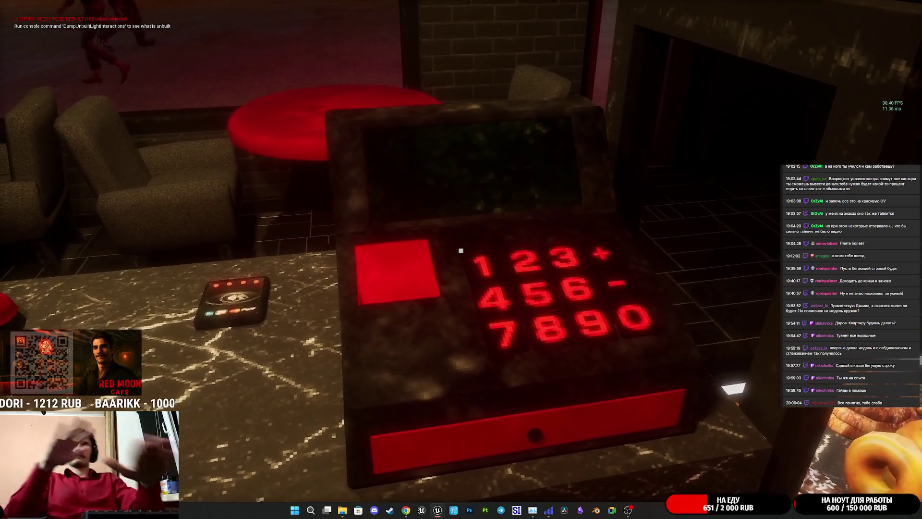
{"action": "key", "text": "a"}
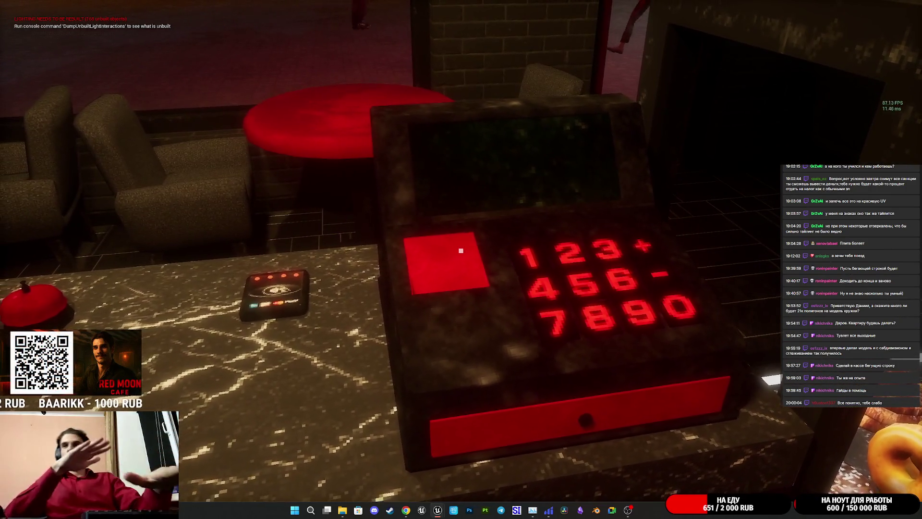
{"action": "key", "text": "d"}
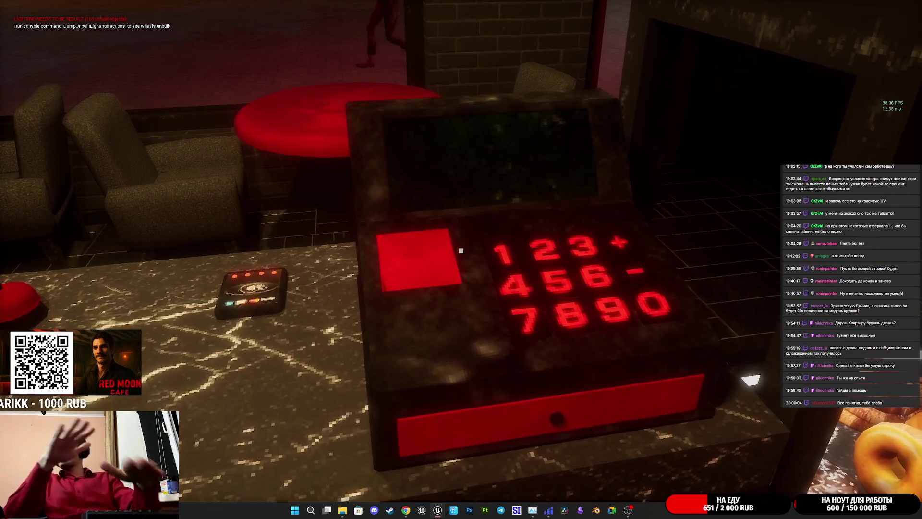
{"action": "key", "text": "d"}
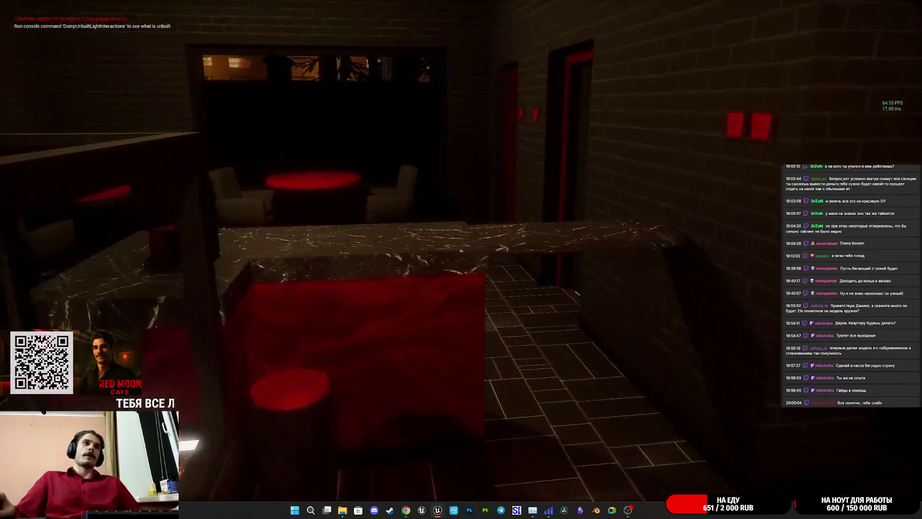
Step: Wander the park and café, then pick up the banknote at the register and stop play
{"action": "key", "text": "w"}
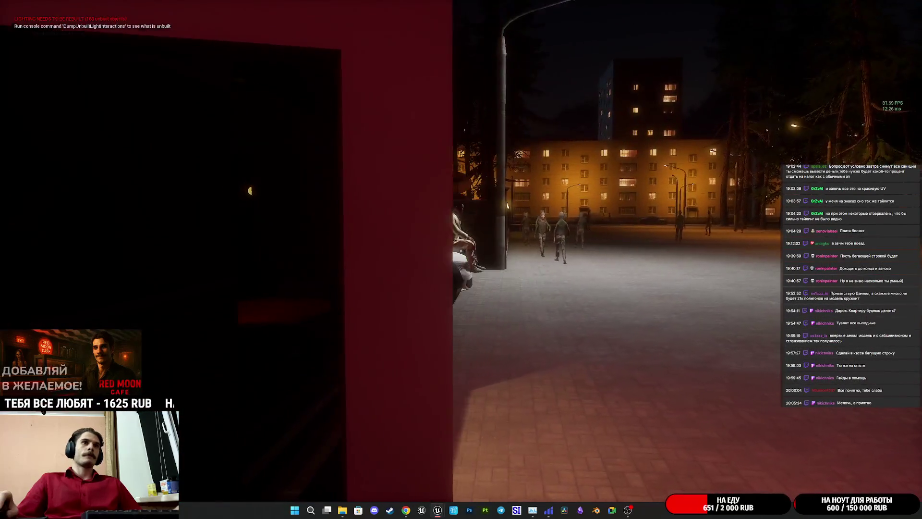
{"action": "key", "text": "w"}
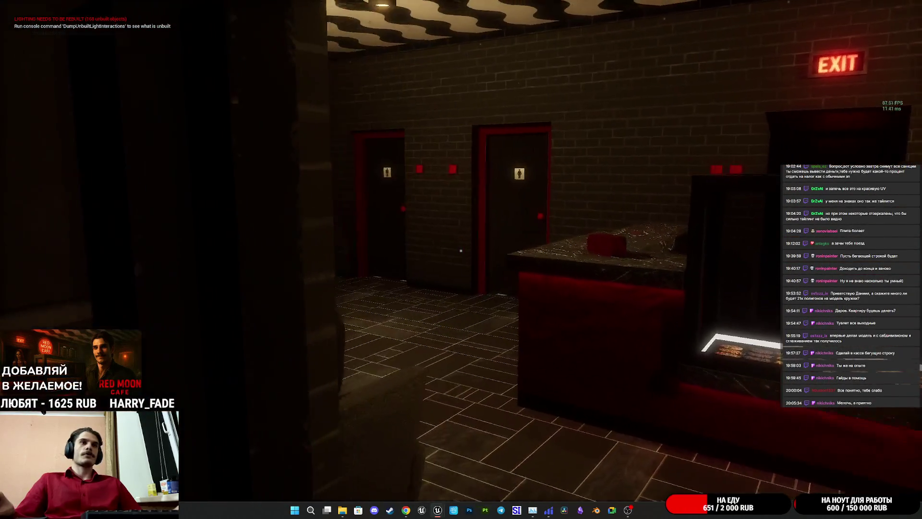
{"action": "key", "text": "w"}
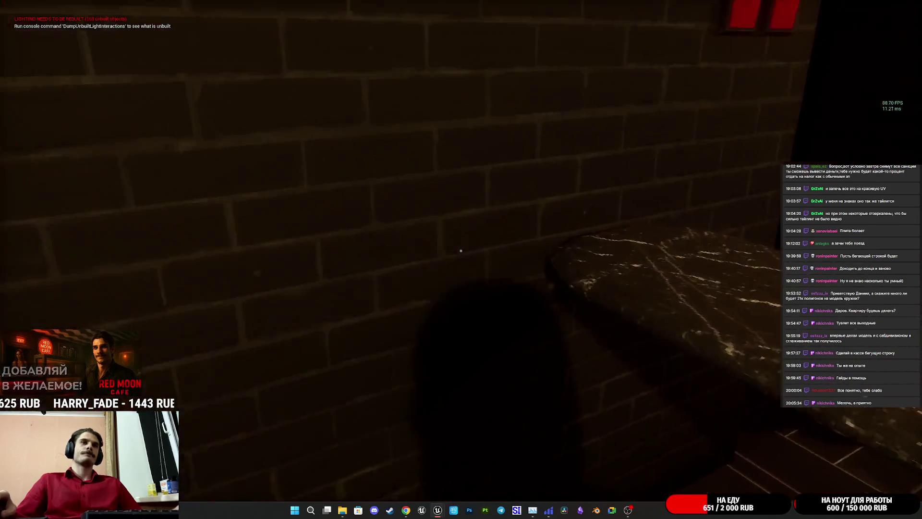
{"action": "key", "text": "w"}
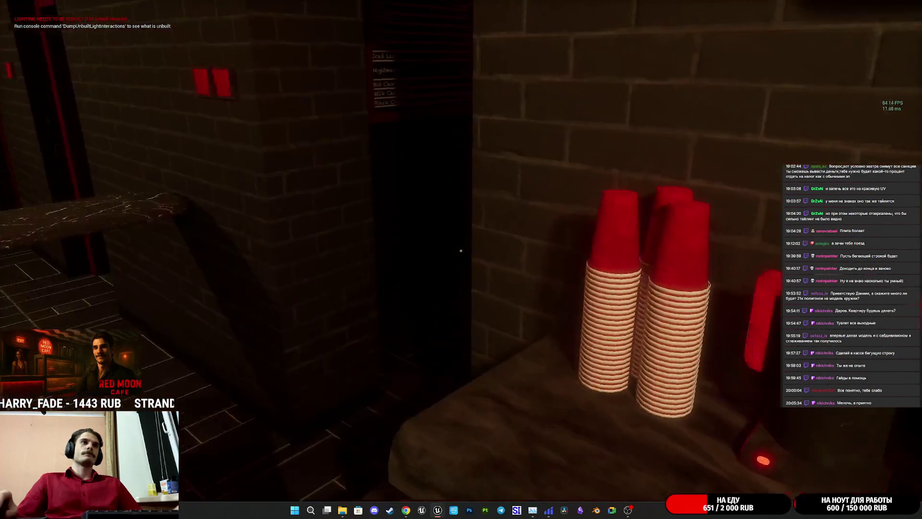
{"action": "key", "text": "w"}
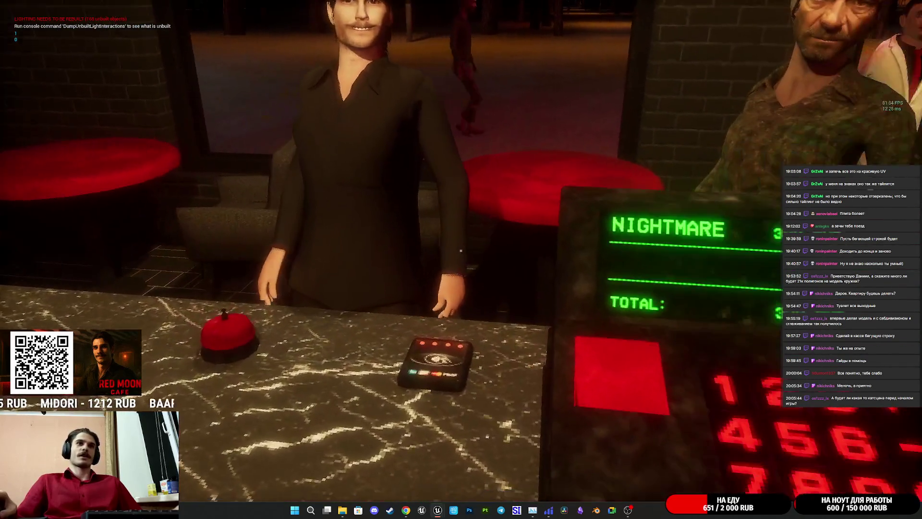
{"action": "key", "text": "w"}
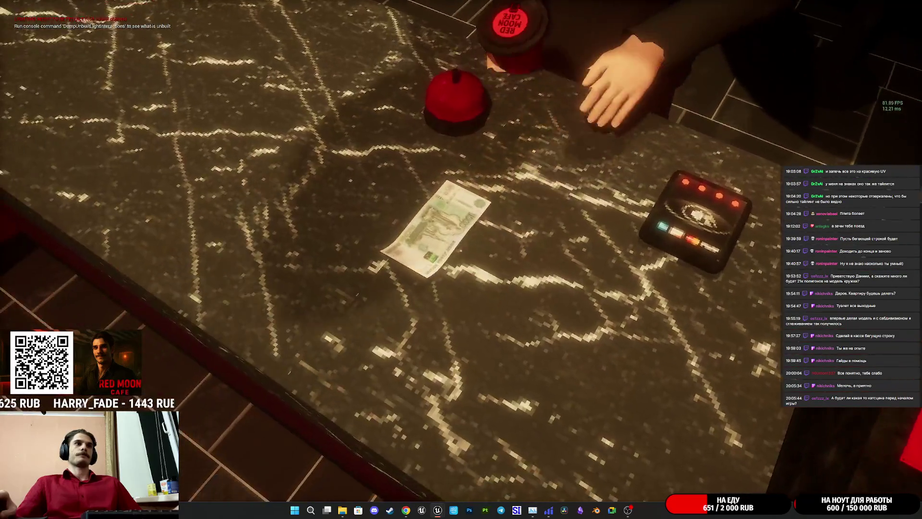
{"action": "left_click", "coordinate": [461, 250]}
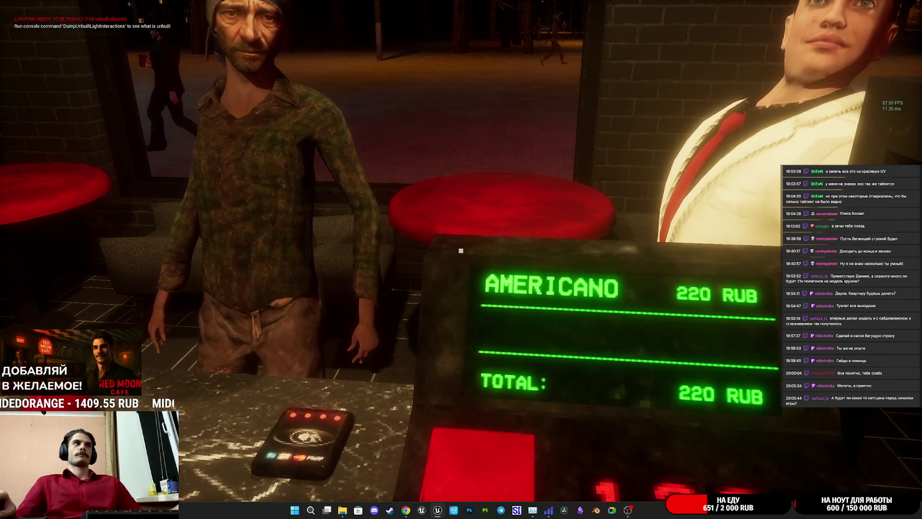
{"action": "key", "text": "F8"}
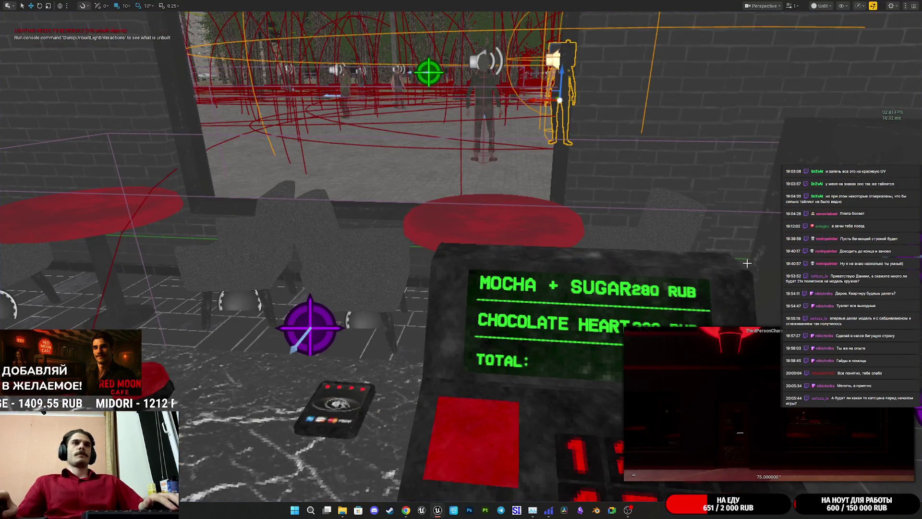
Step: Exit the full-screen viewport and bring back the Cash_Register_UI widget editor
{"action": "scroll", "coordinate": [747, 262], "scroll_direction": "up", "scroll_amount": 3}
{"action": "scroll", "coordinate": [747, 263], "scroll_direction": "up", "scroll_amount": 3}
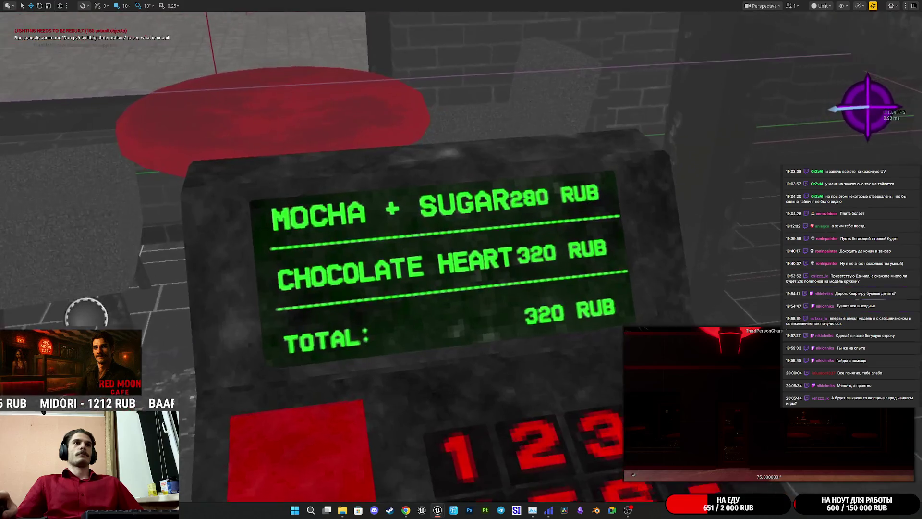
{"action": "scroll", "coordinate": [399, 272], "scroll_direction": "up", "scroll_amount": 4}
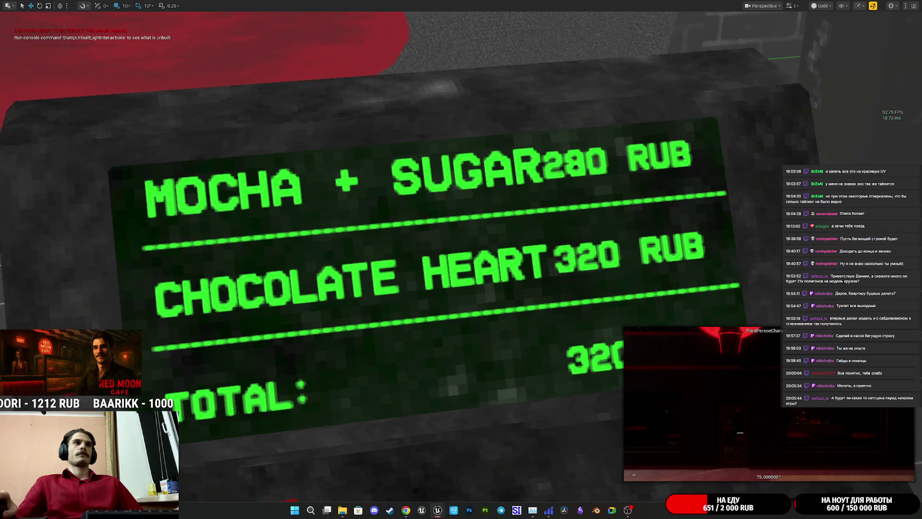
{"action": "scroll", "coordinate": [617, 268], "scroll_direction": "down", "scroll_amount": 5}
{"action": "scroll", "coordinate": [617, 267], "scroll_direction": "up", "scroll_amount": 3}
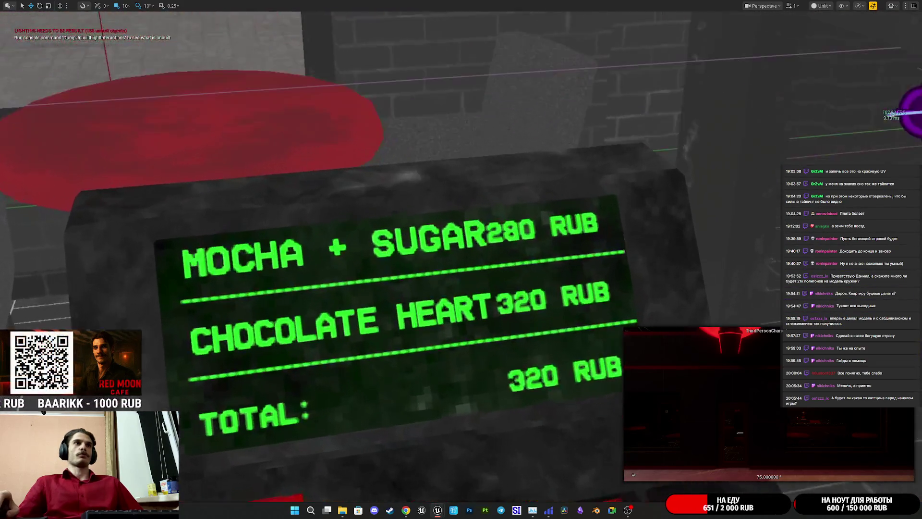
{"action": "scroll", "coordinate": [618, 267], "scroll_direction": "down", "scroll_amount": 4}
{"action": "key", "text": "F11"}
{"action": "mouse_move", "coordinate": [437, 510]}
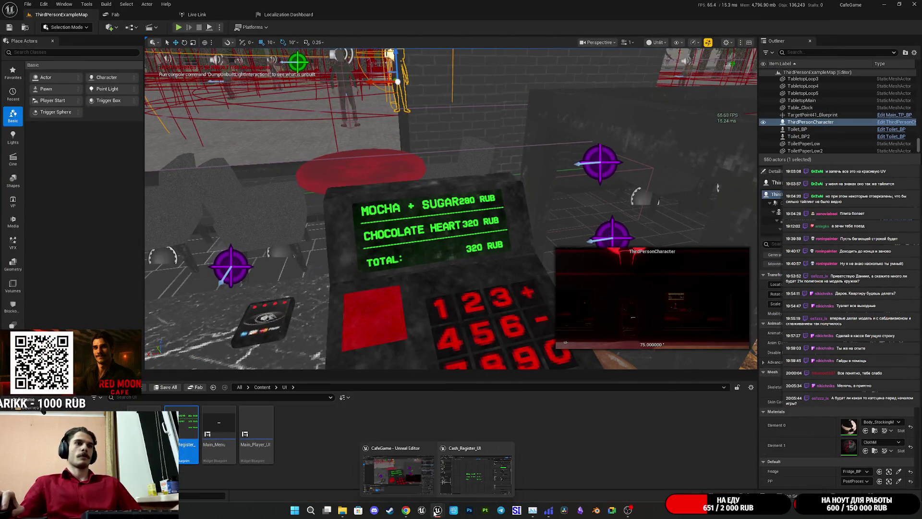
{"action": "left_click", "coordinate": [466, 468]}
Step: Restore down the widget editor and drag it to the lower left to reveal the level
{"action": "scroll", "coordinate": [528, 327], "scroll_direction": "down", "scroll_amount": 4}
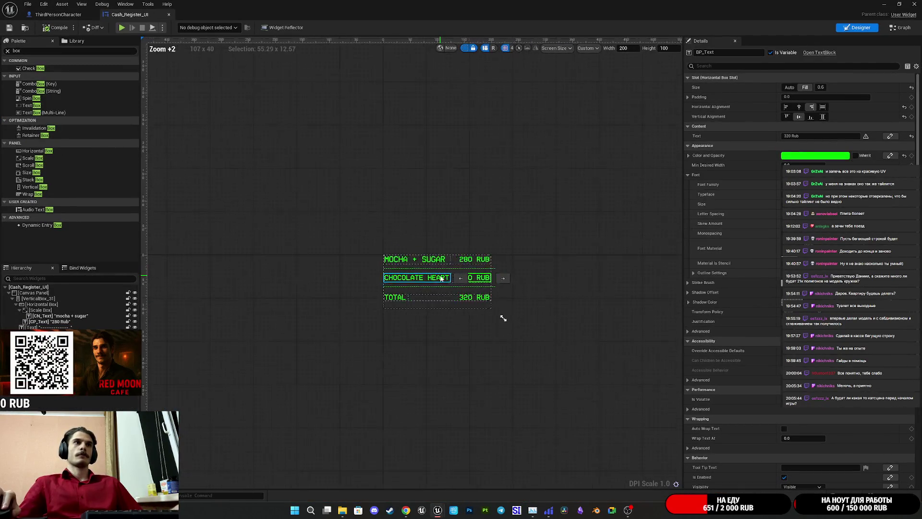
{"action": "scroll", "coordinate": [440, 279], "scroll_direction": "down", "scroll_amount": 2}
{"action": "scroll", "coordinate": [442, 280], "scroll_direction": "up", "scroll_amount": 6}
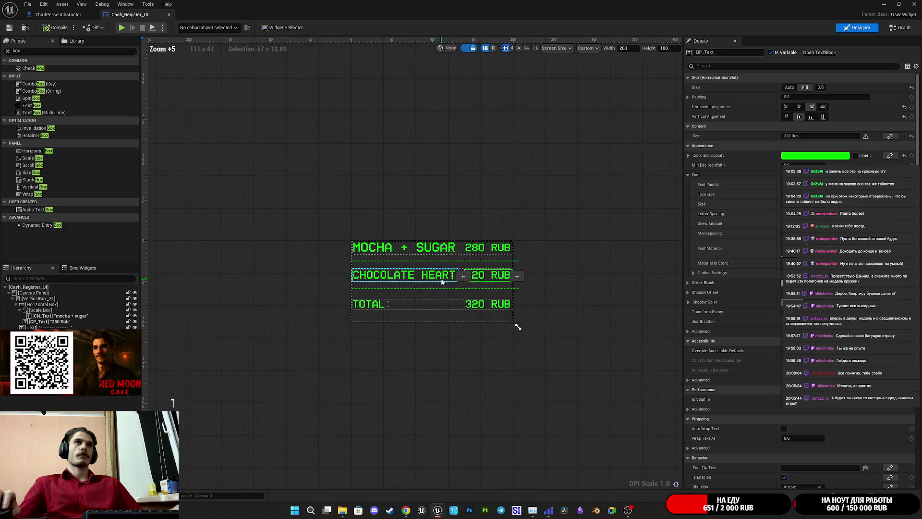
{"action": "scroll", "coordinate": [441, 279], "scroll_direction": "up", "scroll_amount": 3}
{"action": "scroll", "coordinate": [441, 280], "scroll_direction": "down", "scroll_amount": 3}
{"action": "scroll", "coordinate": [441, 280], "scroll_direction": "up", "scroll_amount": 3}
{"action": "scroll", "coordinate": [441, 280], "scroll_direction": "down", "scroll_amount": 2}
{"action": "scroll", "coordinate": [442, 281], "scroll_direction": "down", "scroll_amount": 2}
{"action": "scroll", "coordinate": [442, 280], "scroll_direction": "up", "scroll_amount": 5}
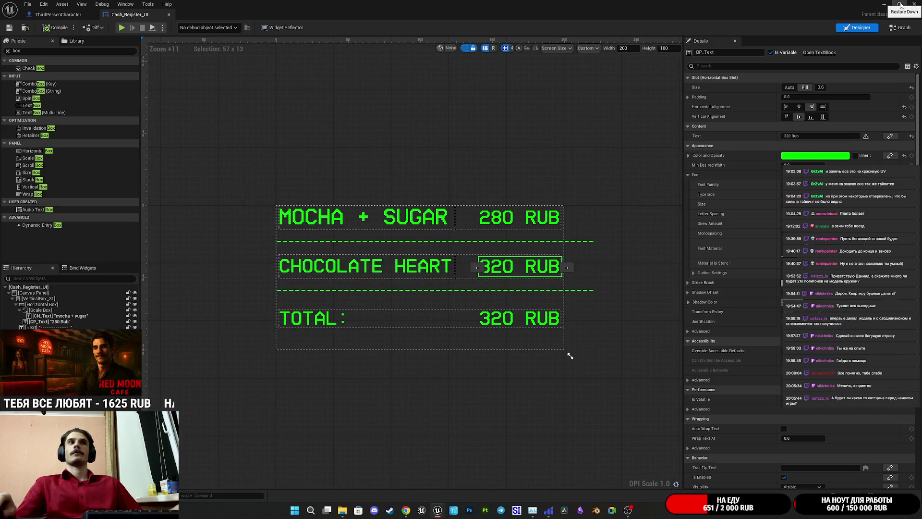
{"action": "left_click", "coordinate": [901, 5]}
{"action": "mouse_move", "coordinate": [406, 143]}
{"action": "left_mouse_down"}
{"action": "mouse_move", "coordinate": [284, 311]}
{"action": "mouse_move", "coordinate": [274, 284]}
{"action": "left_mouse_up"}
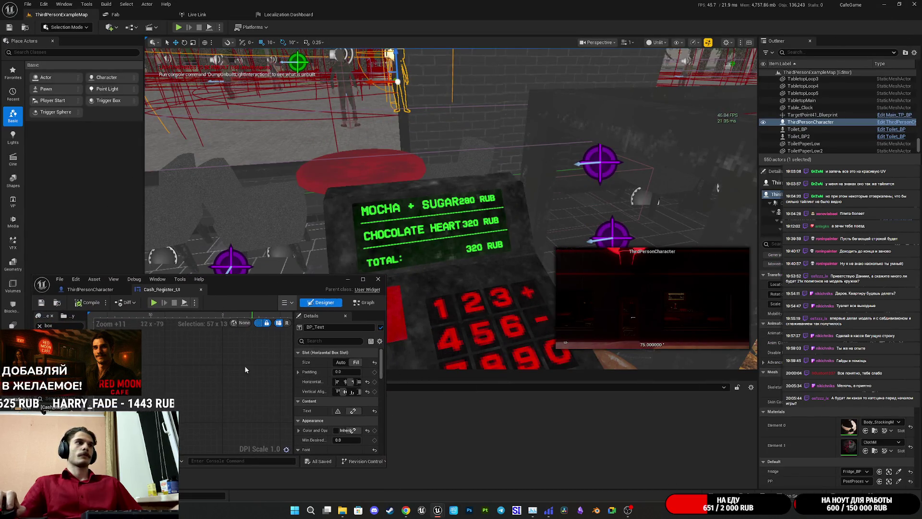
Step: Close the floating Cash_Register_UI editor window, revealing the level and the Content > UI folder
{"action": "left_click", "coordinate": [275, 281]}
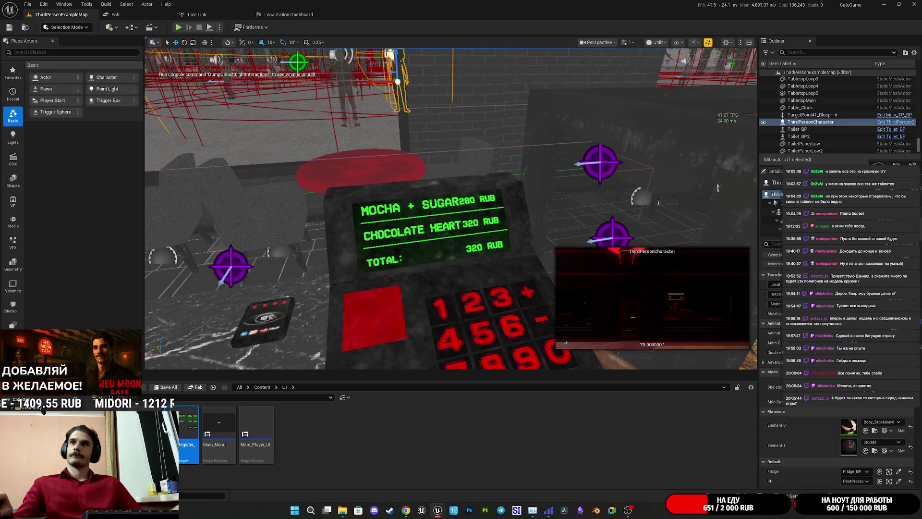
Step: Reopen Cash_Register_UI and frame all three receipt rows in the designer canvas
{"action": "double_click", "coordinate": [428, 172]}
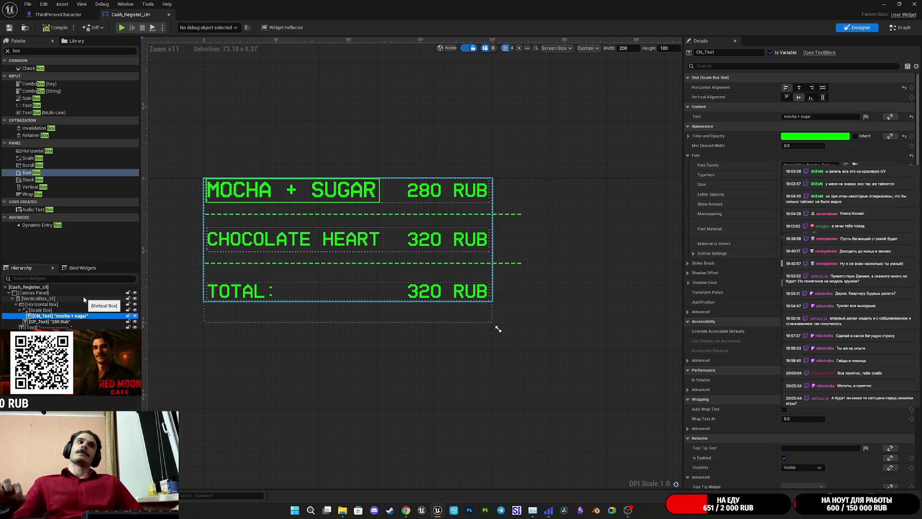
{"action": "scroll", "coordinate": [450, 329], "scroll_direction": "down", "scroll_amount": 2}
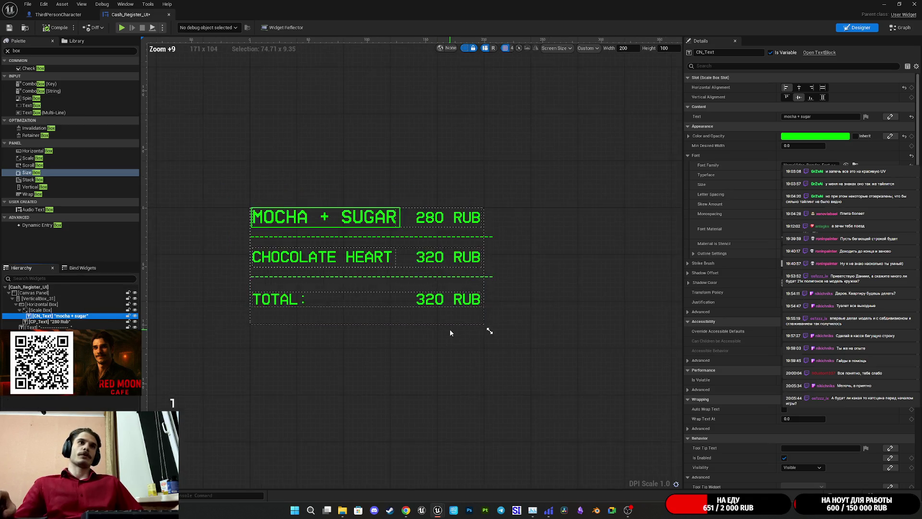
{"action": "scroll", "coordinate": [444, 328], "scroll_direction": "up", "scroll_amount": 4}
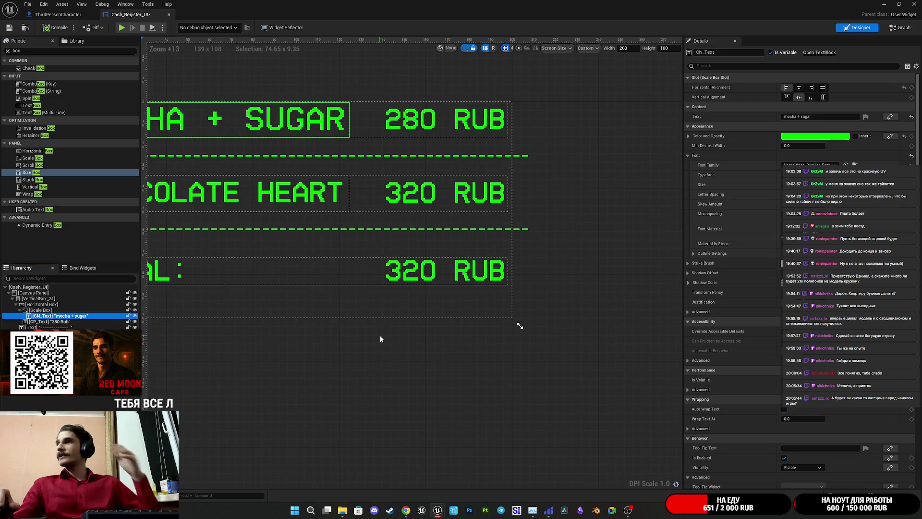
{"action": "left_click_drag", "start_coordinate": [381, 338], "coordinate": [414, 375]}
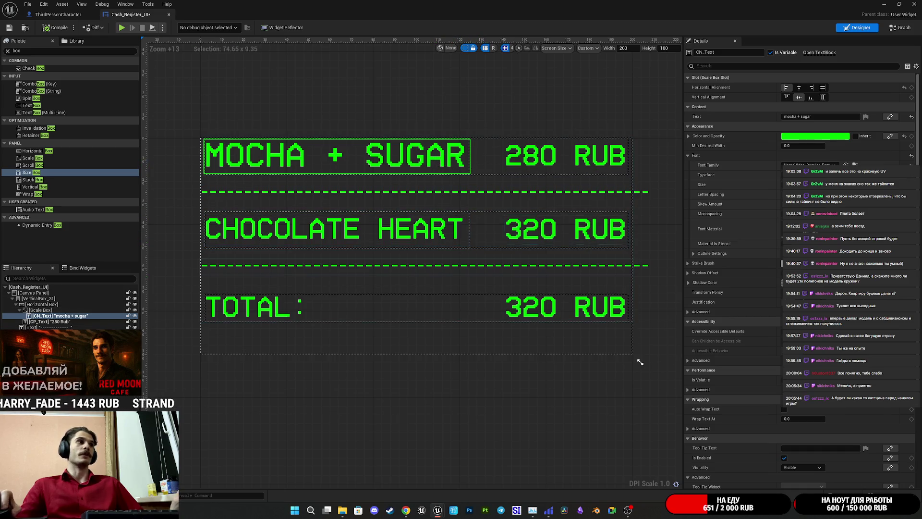
Step: Take CN_Text out of its Scale Box, delete the Scale Box, and wrap MOCHA + SUGAR in a Size Box
{"action": "left_click_drag", "start_coordinate": [61, 317], "coordinate": [40, 309]}
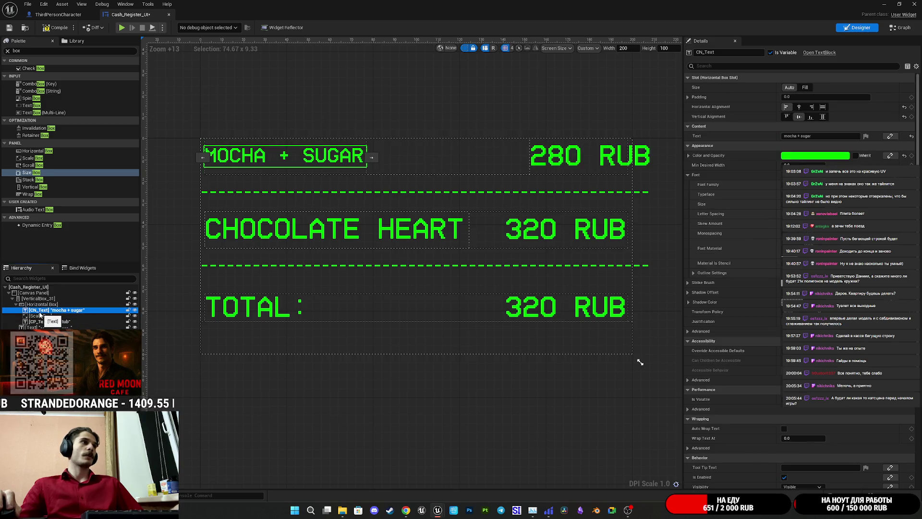
{"action": "left_click", "coordinate": [37, 316]}
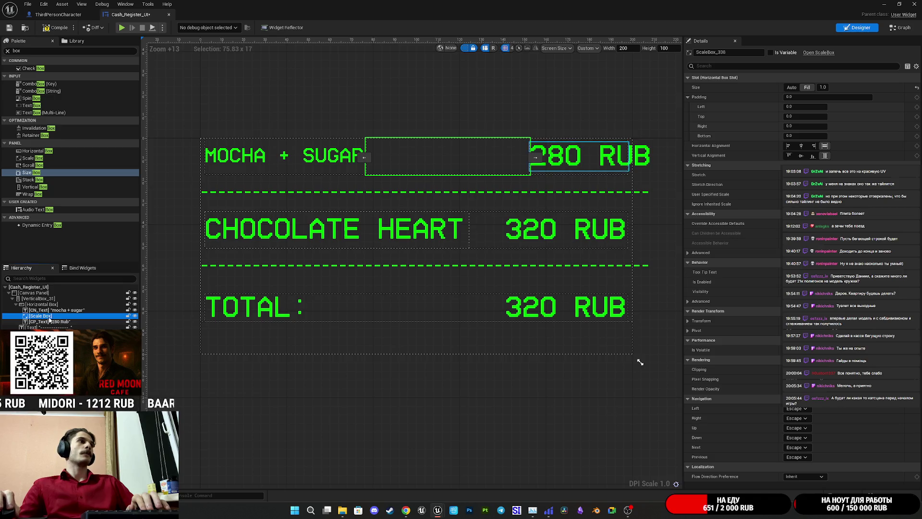
{"action": "key", "text": "Delete"}
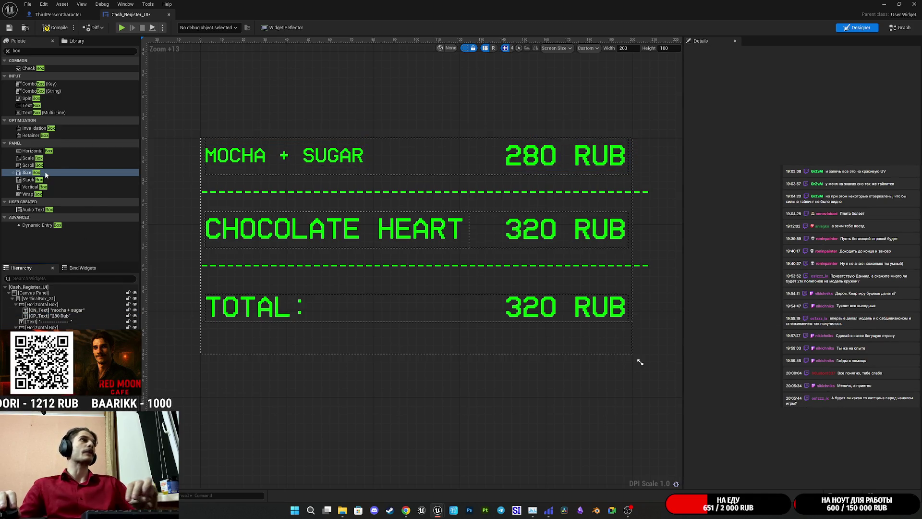
{"action": "left_click_drag", "start_coordinate": [47, 173], "coordinate": [36, 312]}
{"action": "left_click", "coordinate": [38, 310]}
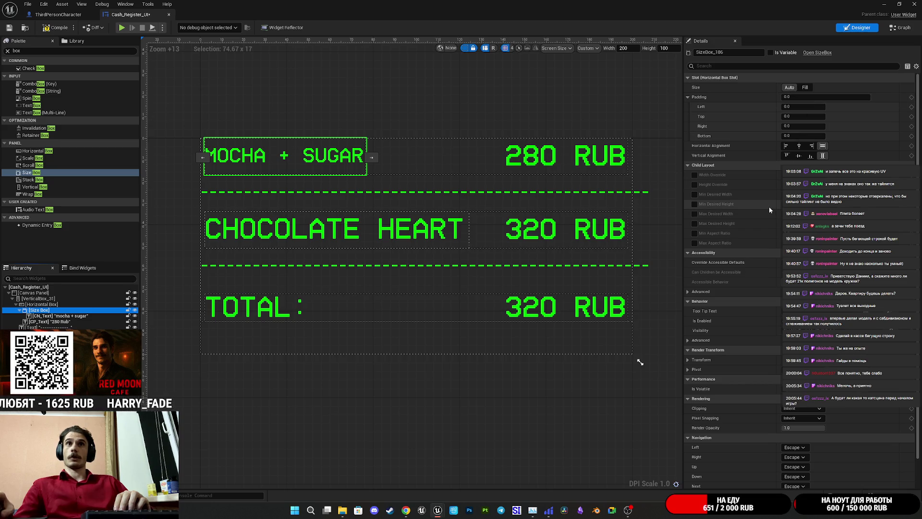
Step: Set the 280 RUB price text's slot Size to Fill (0.6)
{"action": "left_click", "coordinate": [521, 159]}
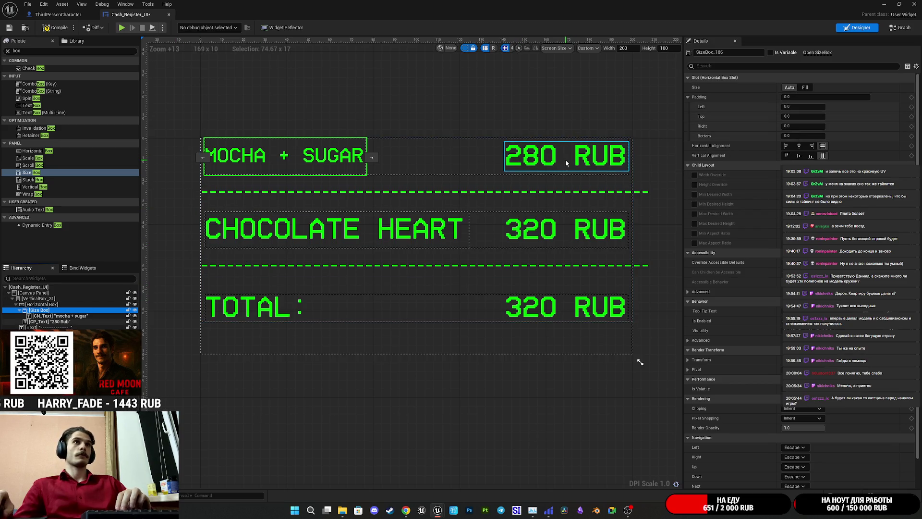
{"action": "left_click", "coordinate": [805, 88]}
{"action": "left_click", "coordinate": [789, 87]}
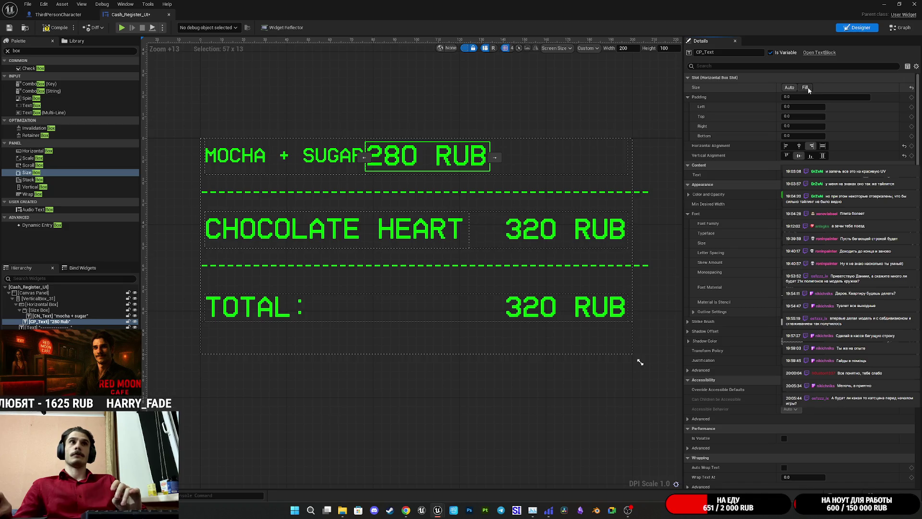
{"action": "left_click", "coordinate": [805, 88]}
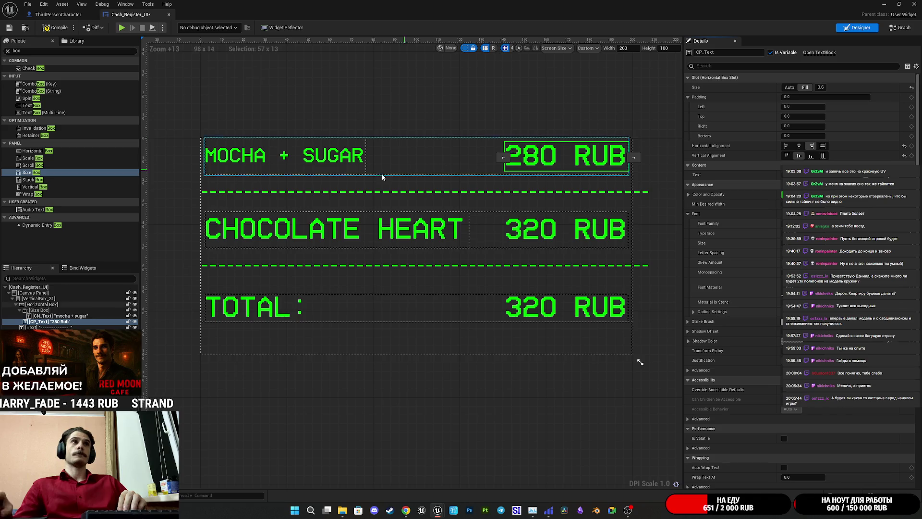
Step: Set the Size Box around MOCHA + SUGAR to Fill at weight 1.0
{"action": "left_click", "coordinate": [49, 316]}
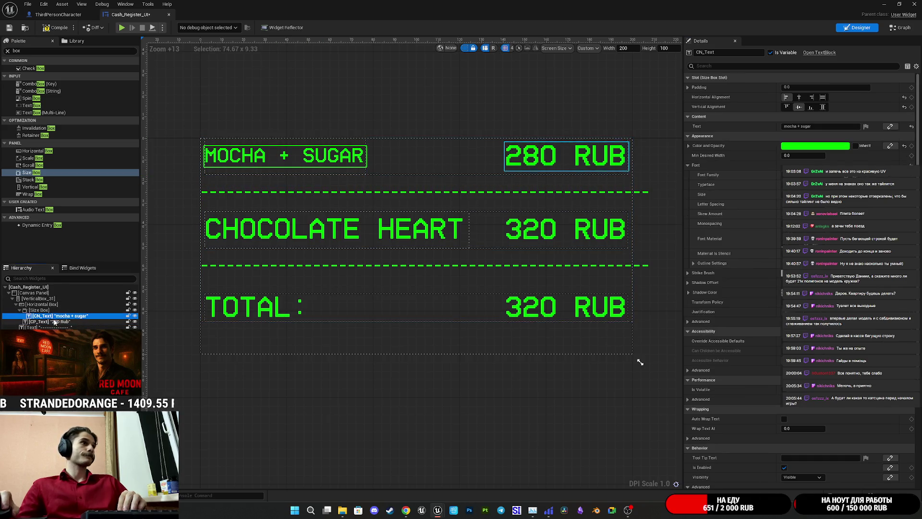
{"action": "left_click", "coordinate": [43, 310]}
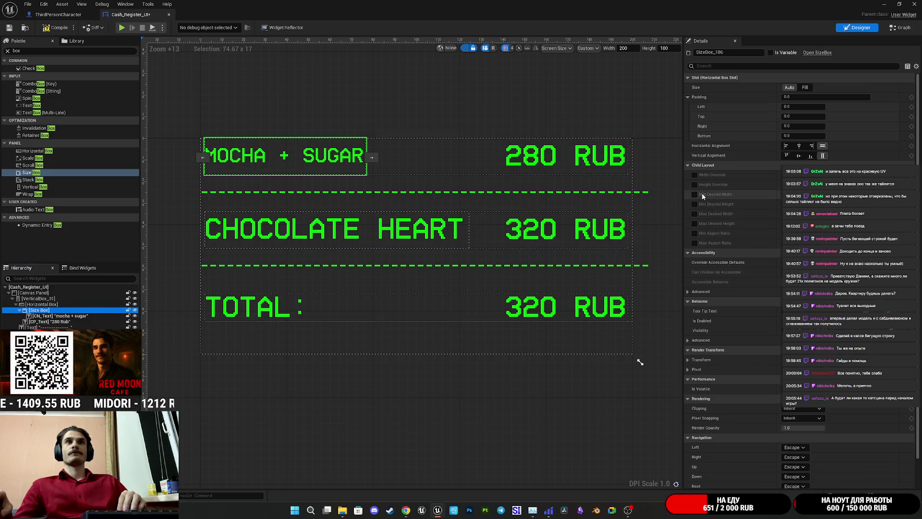
{"action": "left_click", "coordinate": [805, 88]}
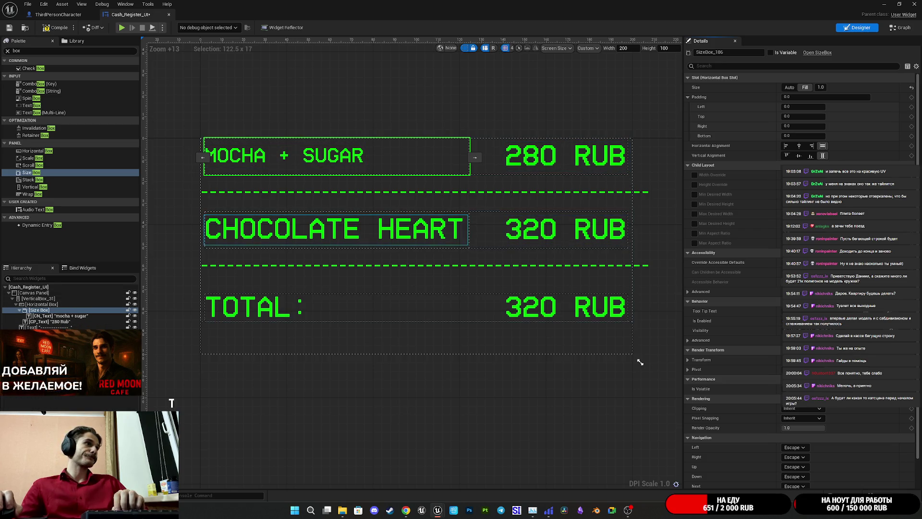
Step: Replace CHOCOLATE HEART's Scale Box with a Size Box set to Fill
{"action": "left_click", "coordinate": [45, 344]}
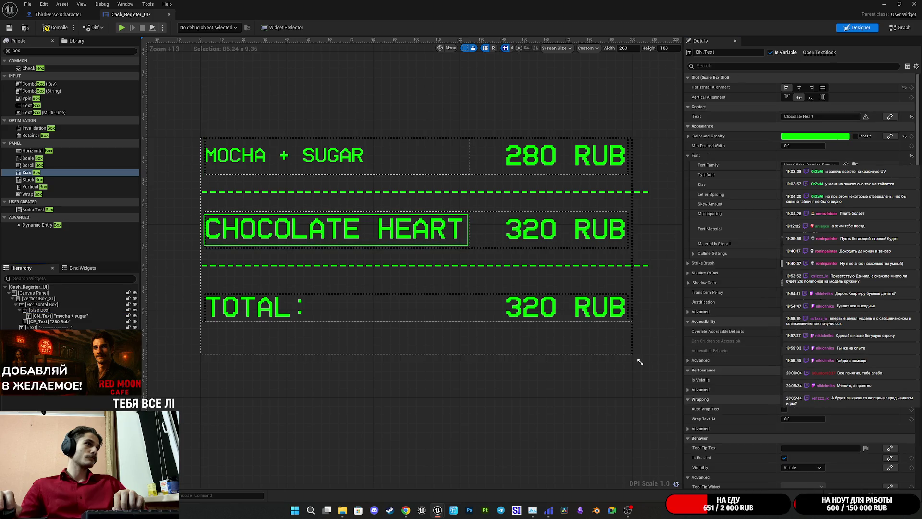
{"action": "key", "text": "ctrl+z"}
{"action": "key", "text": "ctrl+z"}
{"action": "key", "text": "ctrl+z"}
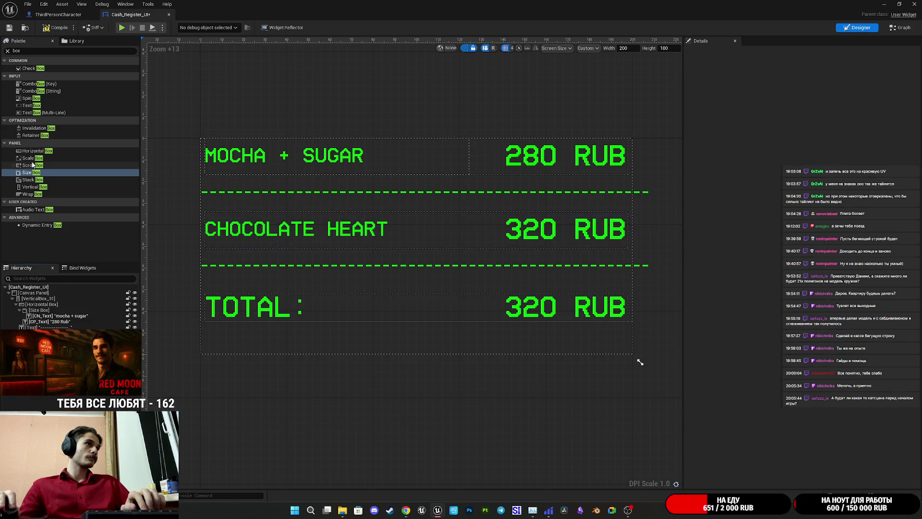
{"action": "left_click", "coordinate": [42, 174]}
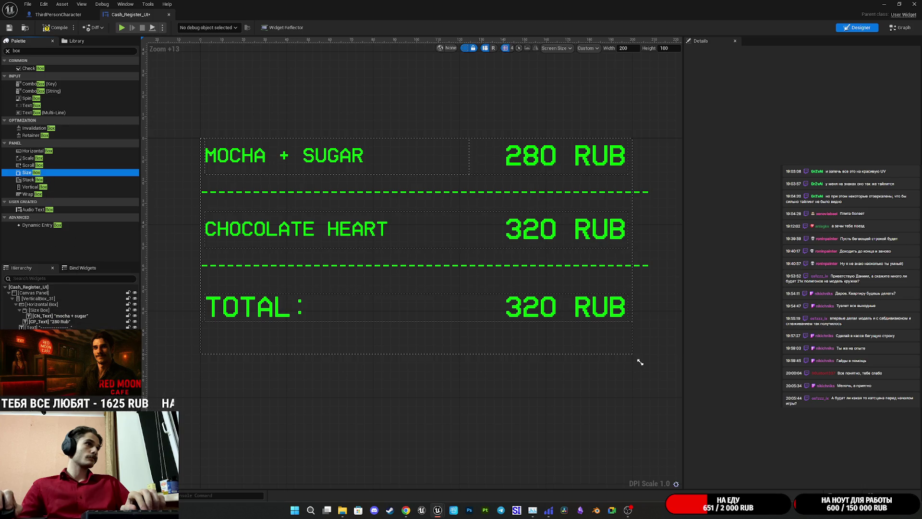
{"action": "left_click", "coordinate": [296, 229]}
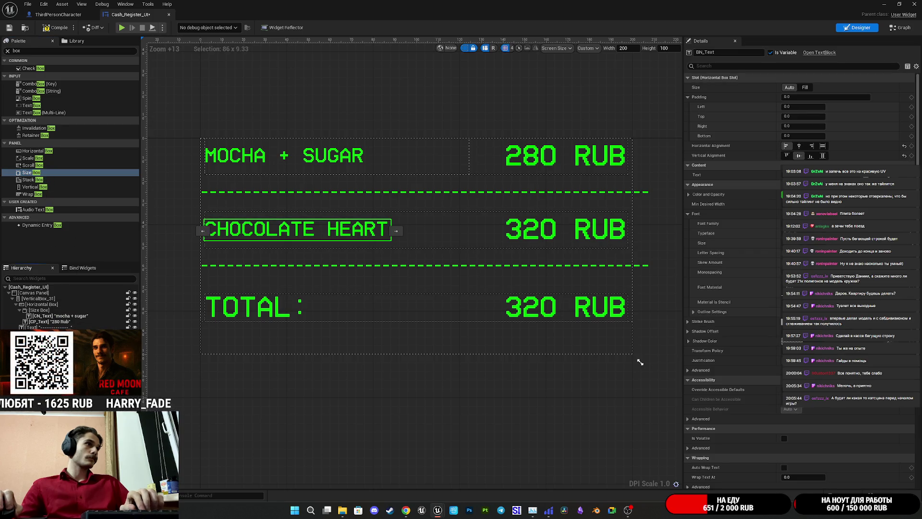
{"action": "key", "text": "ctrl+y"}
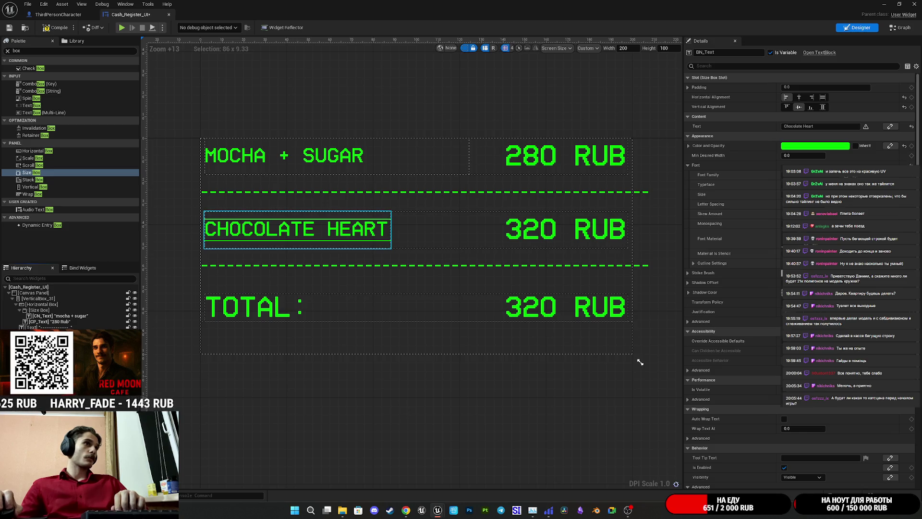
{"action": "left_click", "coordinate": [296, 229]}
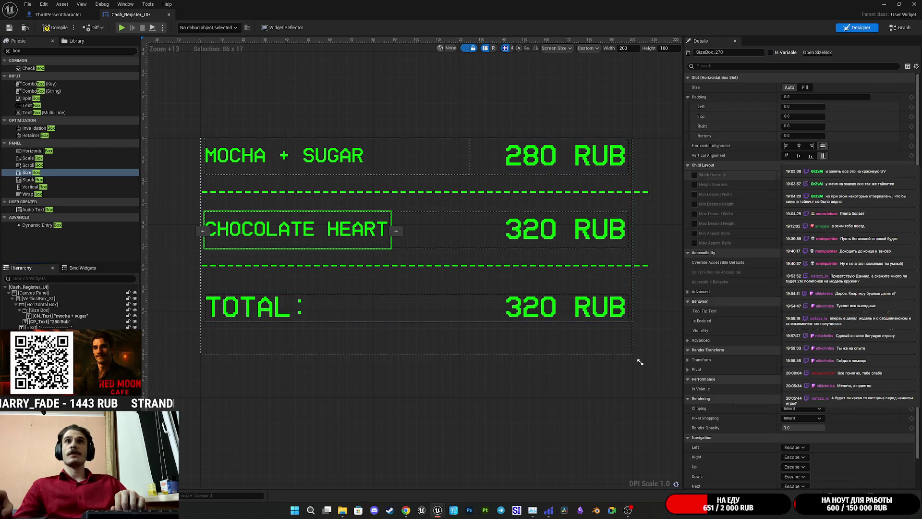
{"action": "left_click", "coordinate": [805, 87]}
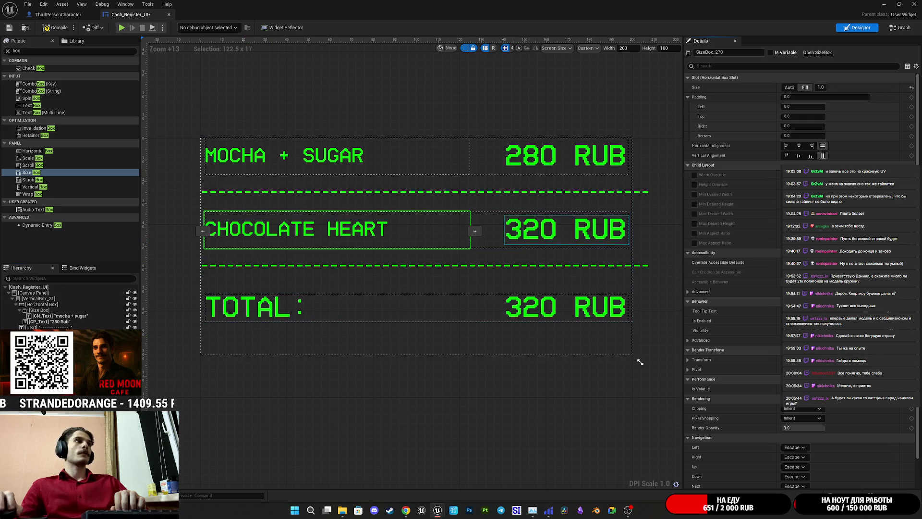
Step: Append the test digits 657575756 to the CHOCOLATE HEART item name
{"action": "left_click", "coordinate": [298, 229]}
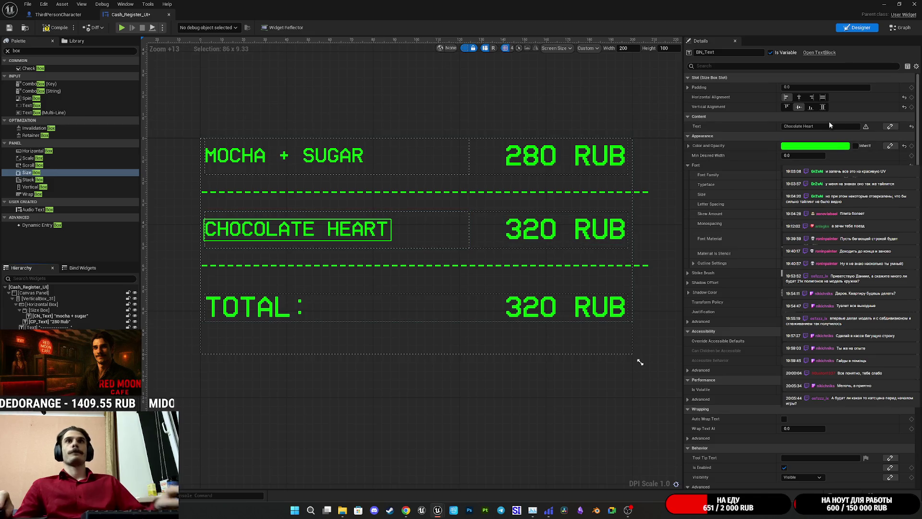
{"action": "left_click", "coordinate": [826, 127]}
{"action": "type", "text": "657575756"}
{"action": "key", "text": "Return"}
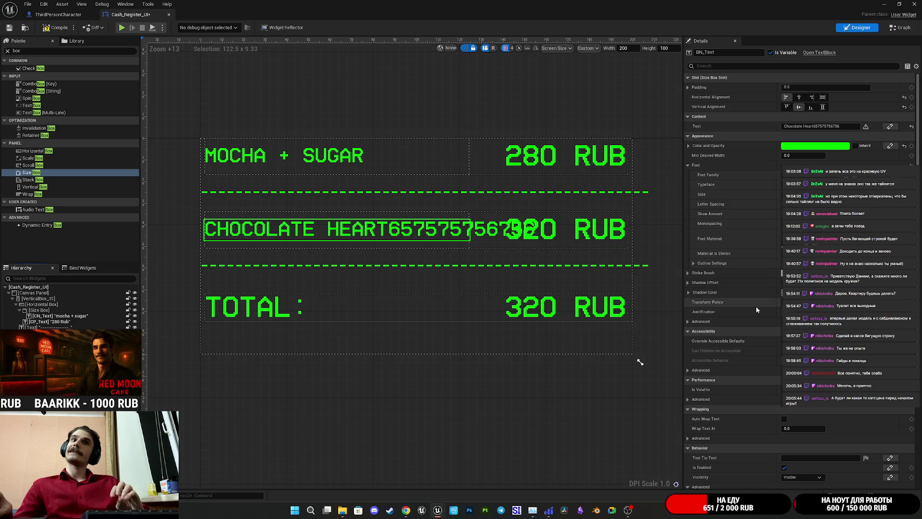
Step: Try Auto Wrap Text, a wrap width and per-character wrapping policy on CHOCOLATE HEART
{"action": "left_click", "coordinate": [784, 419]}
{"action": "left_click", "coordinate": [784, 419]}
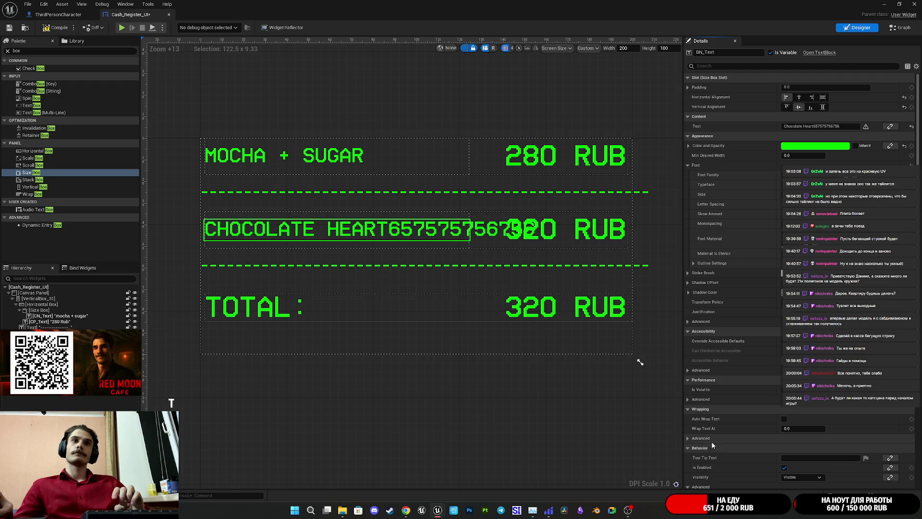
{"action": "left_click", "coordinate": [688, 438]}
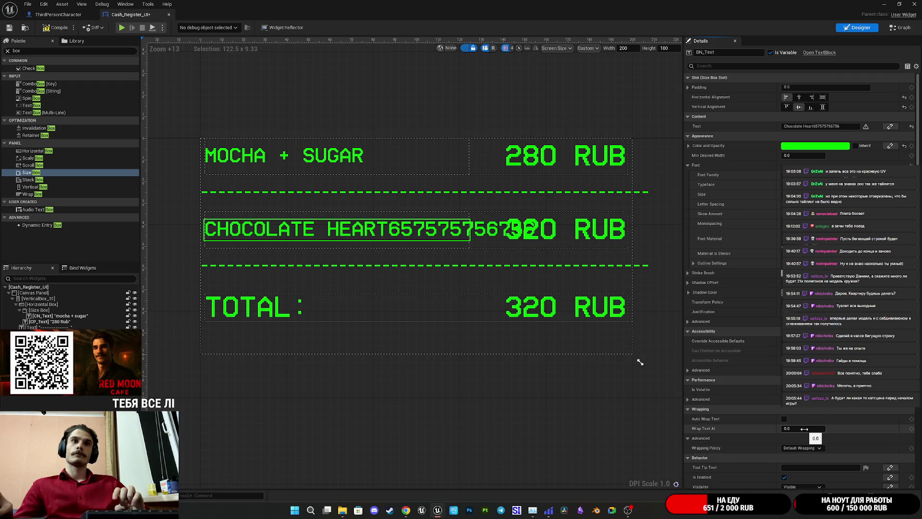
{"action": "left_click_drag", "start_coordinate": [805, 429], "coordinate": [811, 428]}
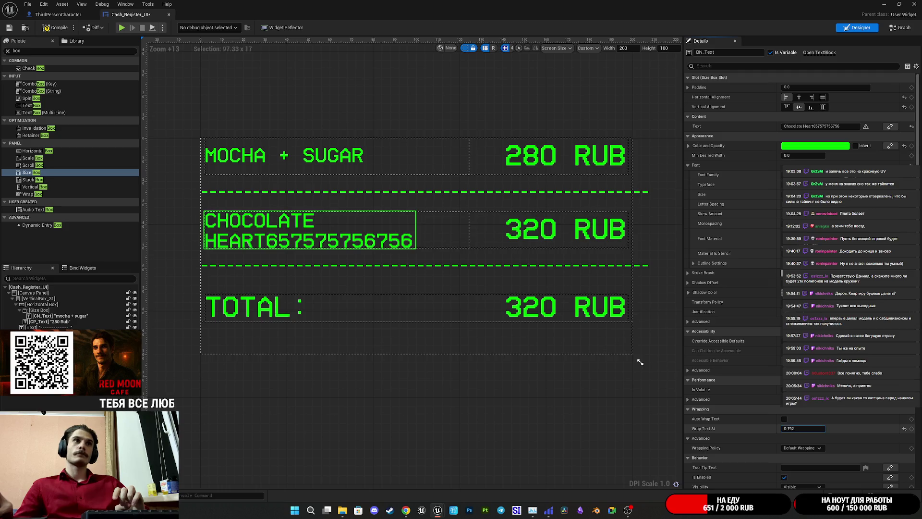
{"action": "left_click", "coordinate": [904, 429]}
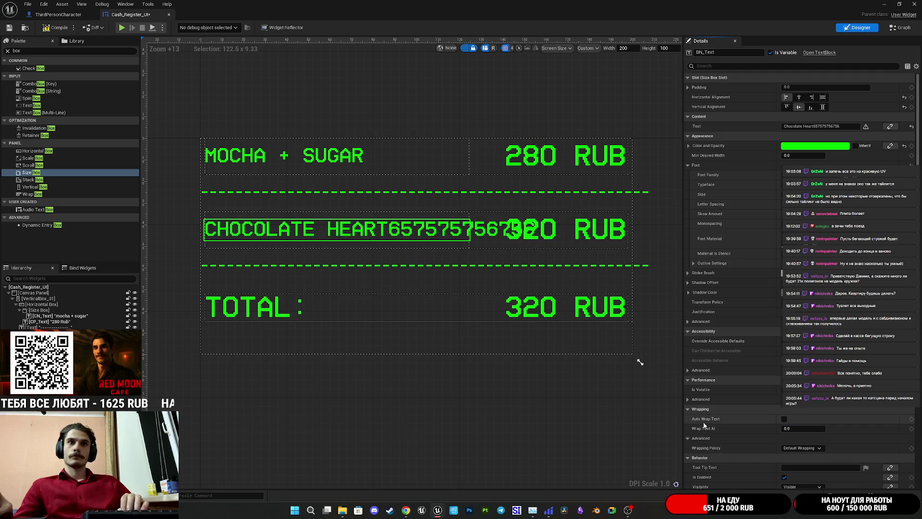
{"action": "left_click", "coordinate": [801, 447]}
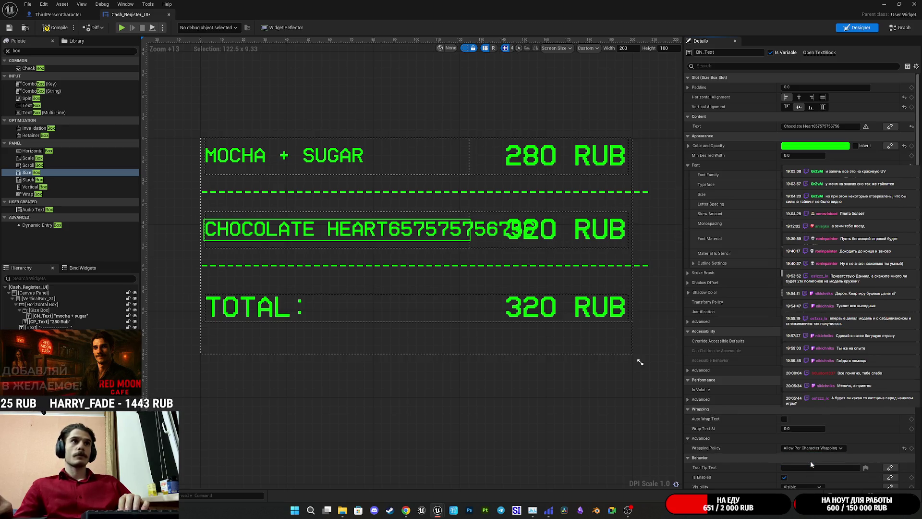
{"action": "left_click", "coordinate": [809, 461]}
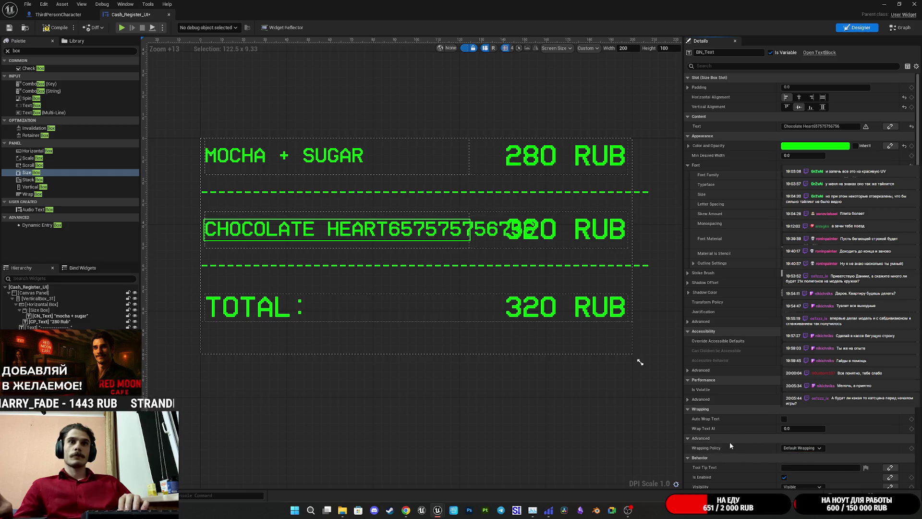
Step: Wrap the name onto two lines, undo it, and expand Performance > Advanced options
{"action": "scroll", "coordinate": [730, 442], "scroll_direction": "down", "scroll_amount": 5}
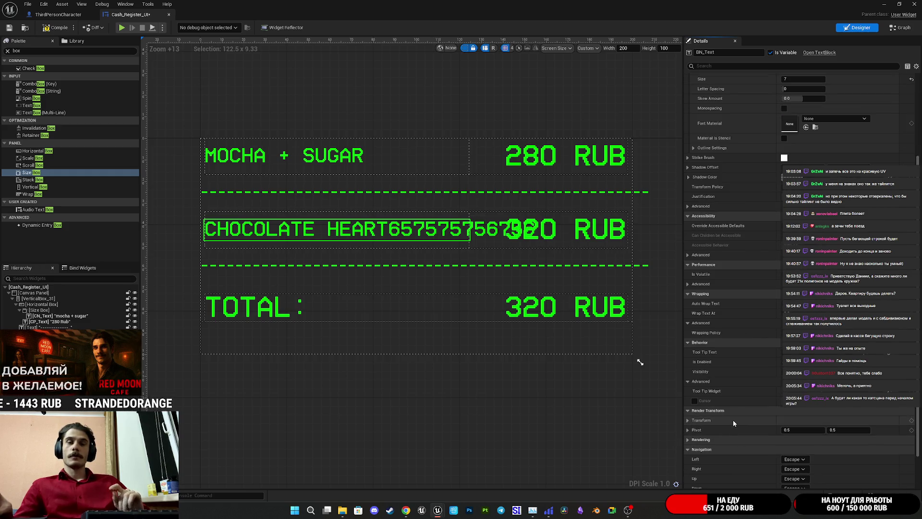
{"action": "scroll", "coordinate": [732, 420], "scroll_direction": "down", "scroll_amount": 2}
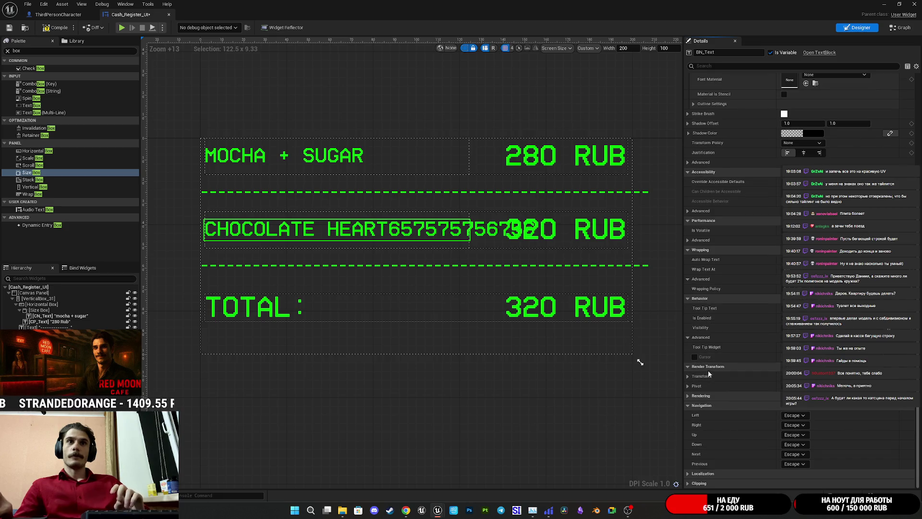
{"action": "scroll", "coordinate": [716, 354], "scroll_direction": "up", "scroll_amount": 3}
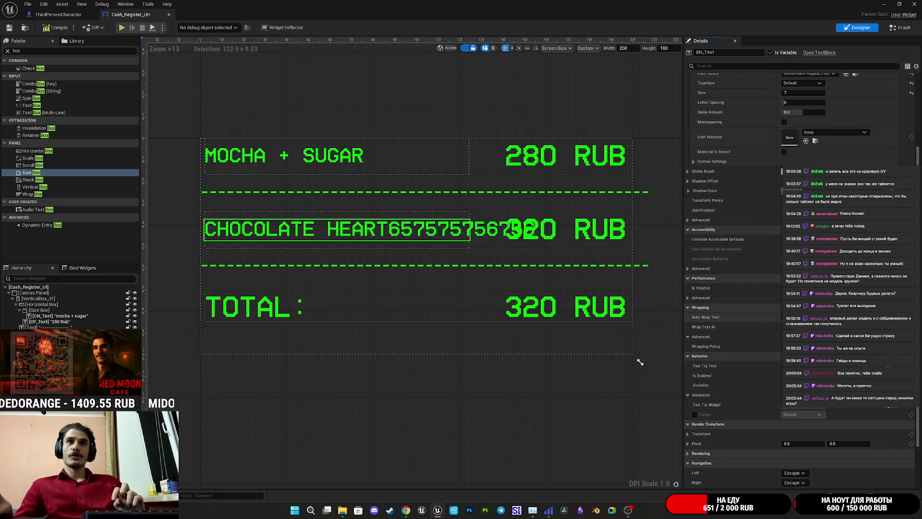
{"action": "left_click", "coordinate": [784, 317]}
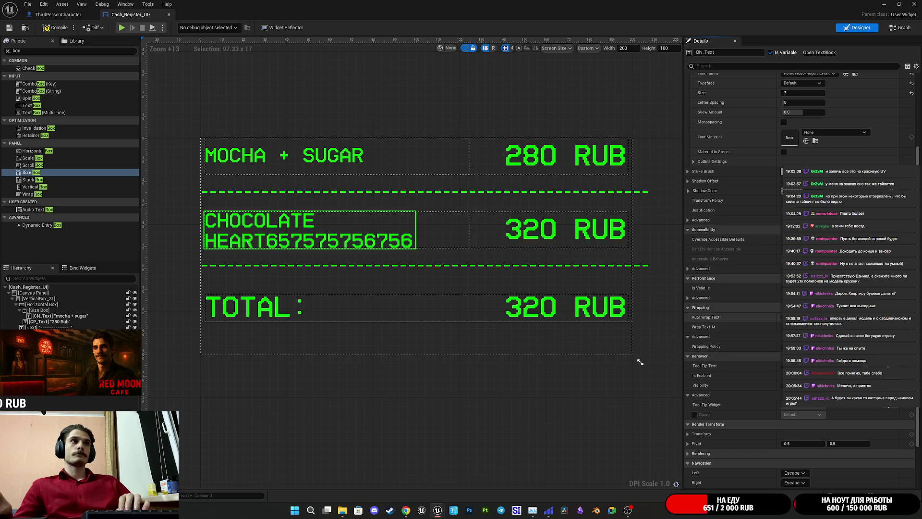
{"action": "key", "text": "ctrl+z"}
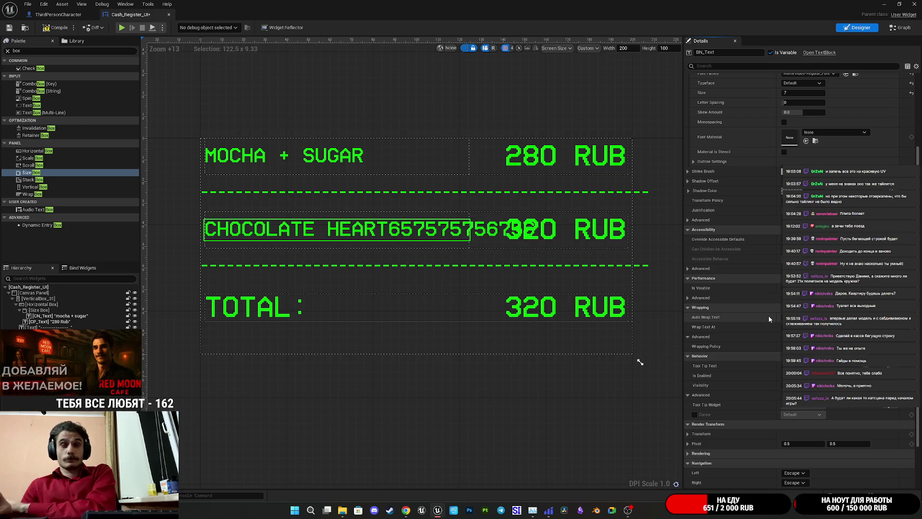
{"action": "left_click", "coordinate": [690, 300]}
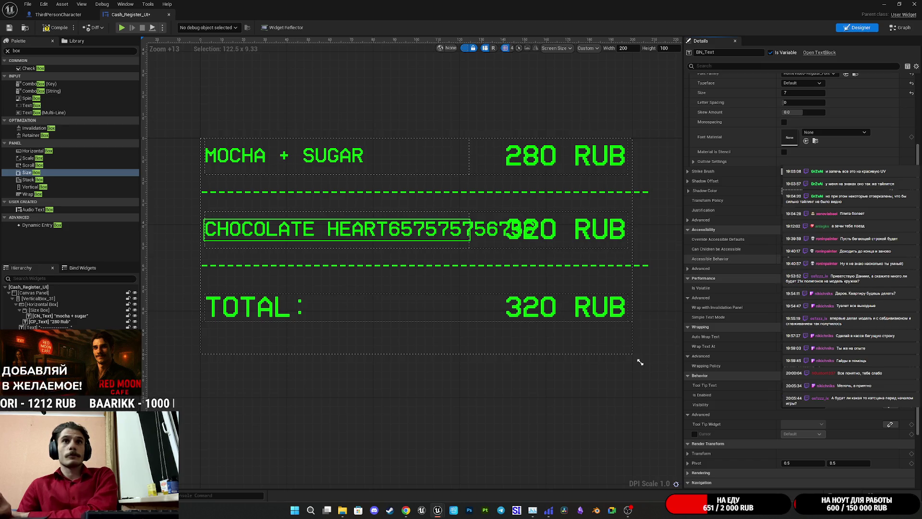
{"action": "scroll", "coordinate": [769, 301], "scroll_direction": "down", "scroll_amount": 3}
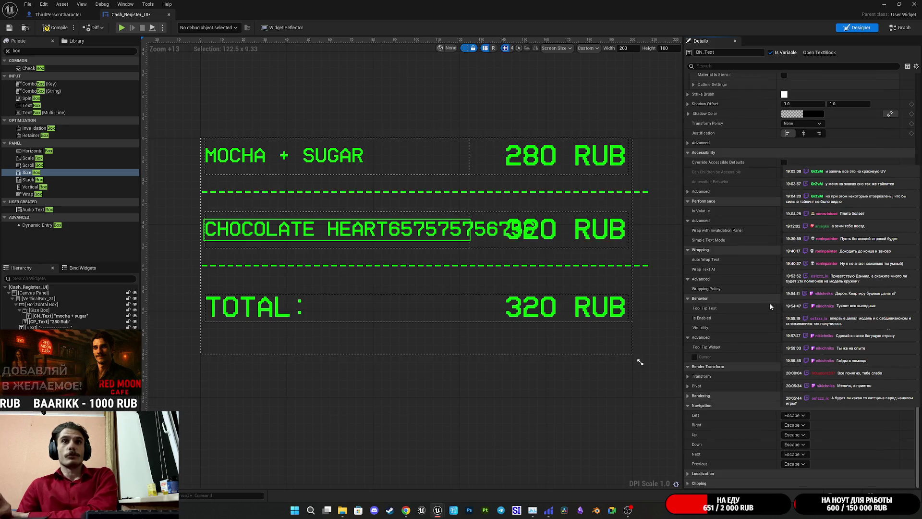
{"action": "scroll", "coordinate": [715, 465], "scroll_direction": "down", "scroll_amount": 1}
{"action": "left_click", "coordinate": [719, 473]}
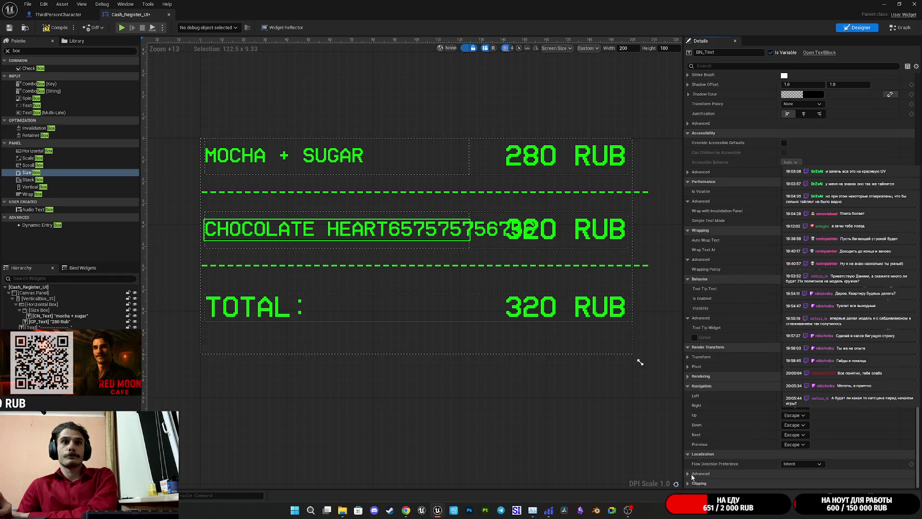
{"action": "scroll", "coordinate": [719, 469], "scroll_direction": "down", "scroll_amount": 1}
{"action": "left_click", "coordinate": [694, 464]}
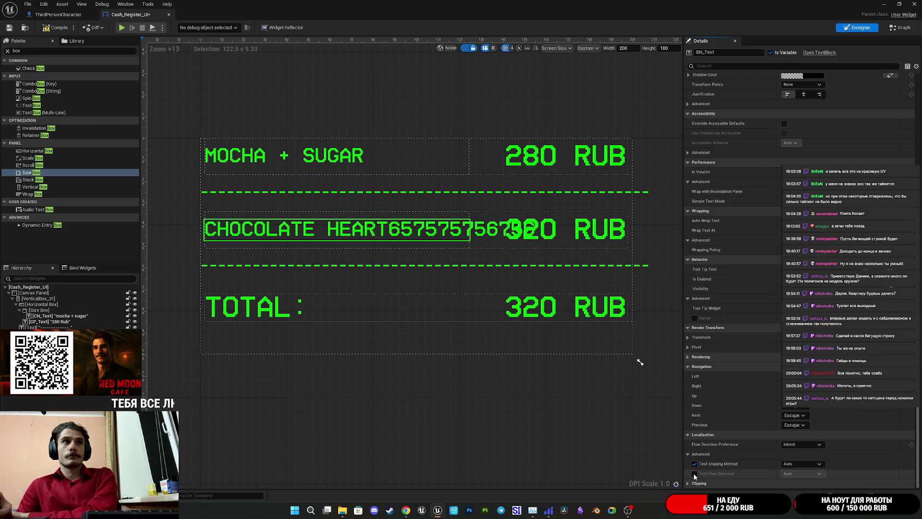
{"action": "left_click", "coordinate": [694, 474]}
{"action": "left_click", "coordinate": [802, 463]}
{"action": "left_click", "coordinate": [806, 476]}
{"action": "left_click", "coordinate": [802, 464]}
{"action": "left_click", "coordinate": [797, 484]}
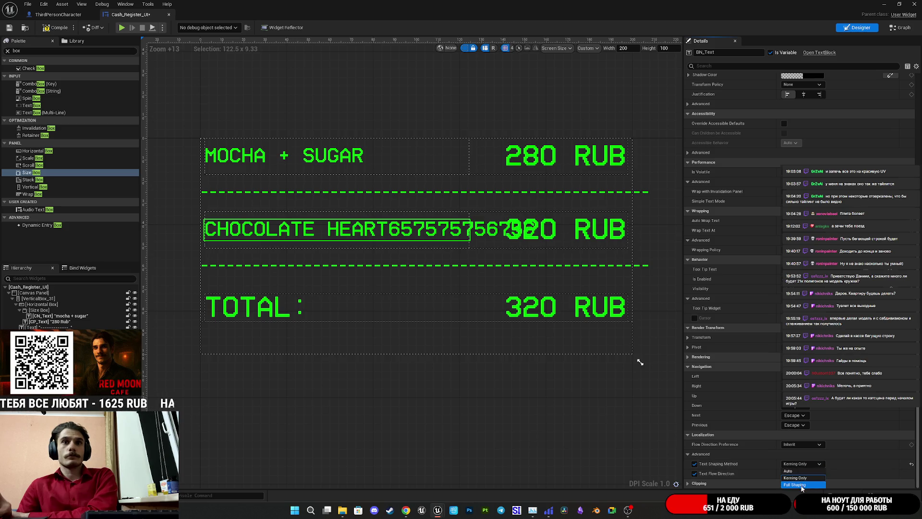
{"action": "left_click", "coordinate": [802, 463]}
{"action": "left_click", "coordinate": [797, 471]}
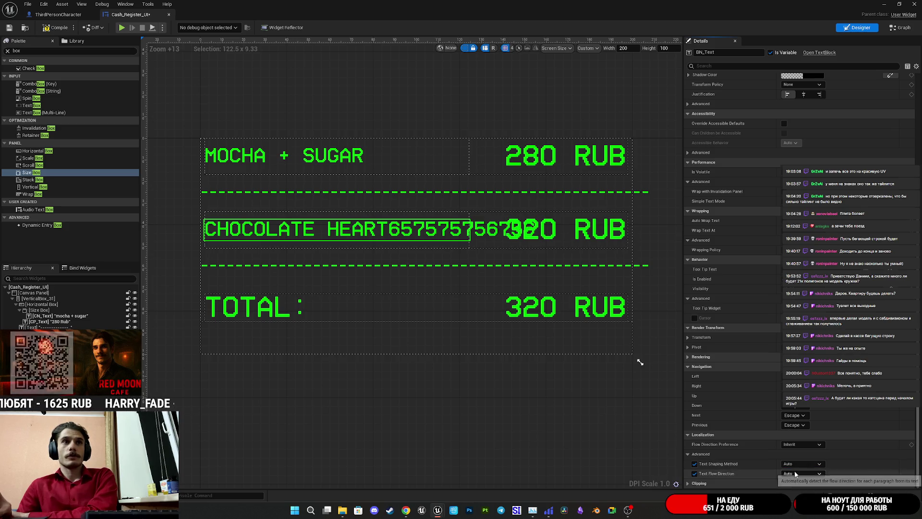
{"action": "left_click", "coordinate": [800, 474]}
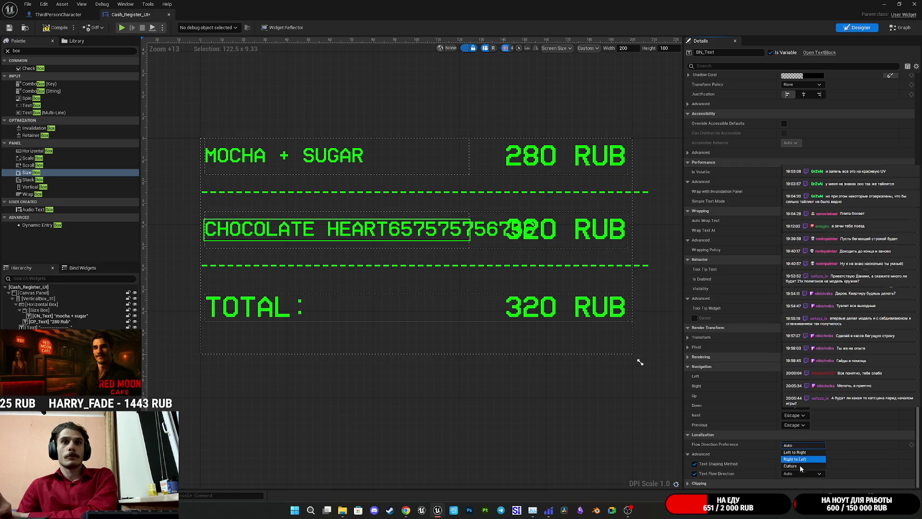
{"action": "left_click", "coordinate": [797, 465]}
{"action": "left_click", "coordinate": [802, 473]}
{"action": "left_click", "coordinate": [797, 447]}
{"action": "left_click", "coordinate": [694, 464]}
{"action": "left_click", "coordinate": [694, 473]}
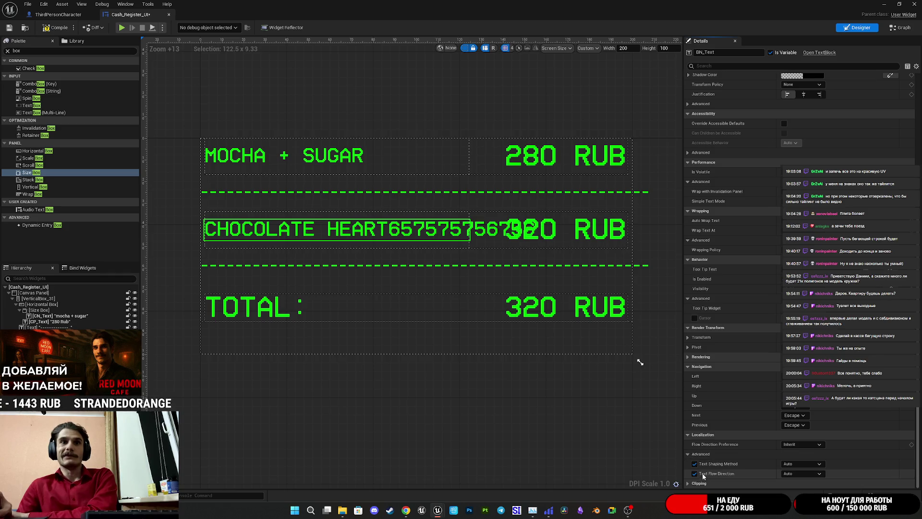
{"action": "left_click", "coordinate": [690, 453]}
{"action": "left_click", "coordinate": [796, 464]}
{"action": "left_click", "coordinate": [791, 471]}
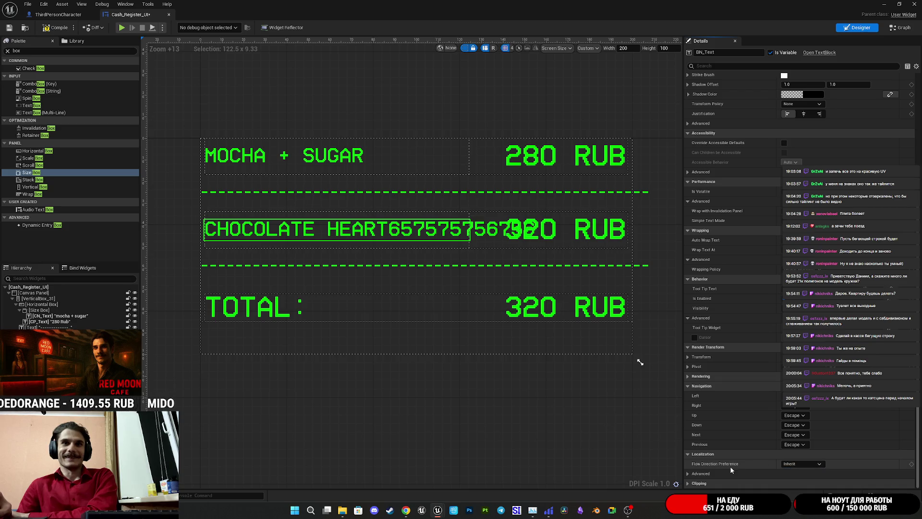
{"action": "left_click", "coordinate": [802, 464]}
{"action": "left_click", "coordinate": [790, 470]}
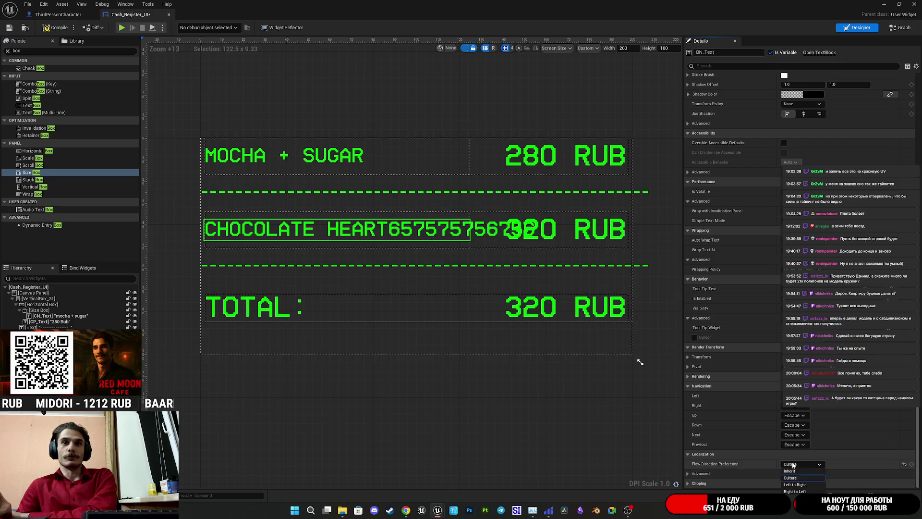
{"action": "left_click", "coordinate": [694, 484]}
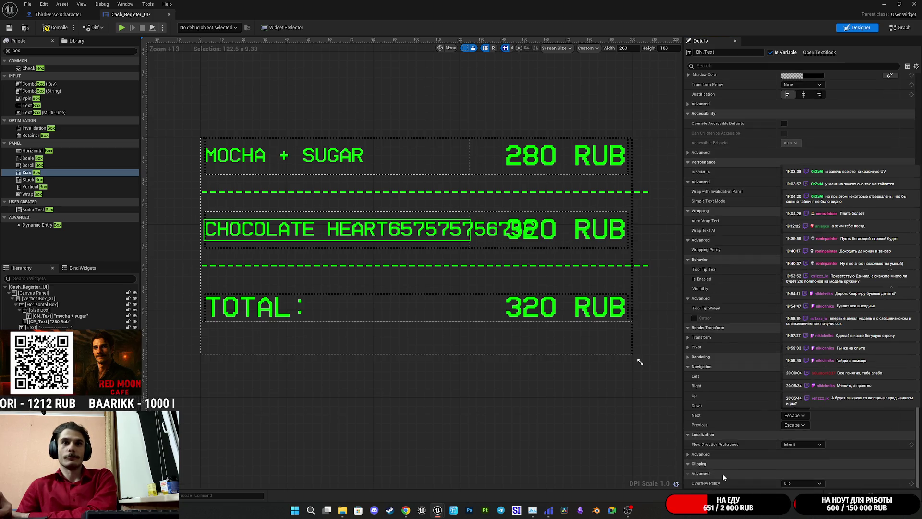
{"action": "left_click", "coordinate": [799, 483]}
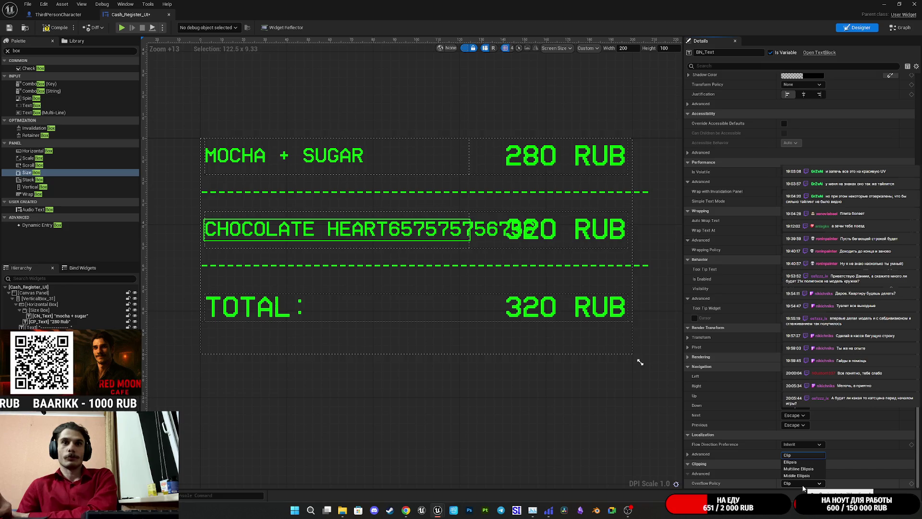
{"action": "left_click", "coordinate": [698, 460]}
{"action": "scroll", "coordinate": [690, 465], "scroll_direction": "up", "scroll_amount": 6}
{"action": "scroll", "coordinate": [778, 423], "scroll_direction": "up", "scroll_amount": 4}
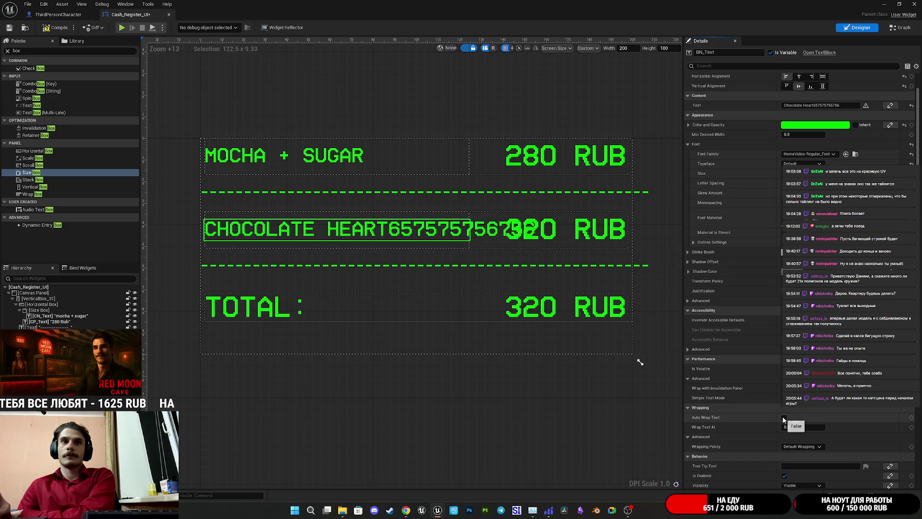
{"action": "left_click", "coordinate": [784, 417]}
{"action": "left_click", "coordinate": [785, 418]}
{"action": "left_click", "coordinate": [785, 417]}
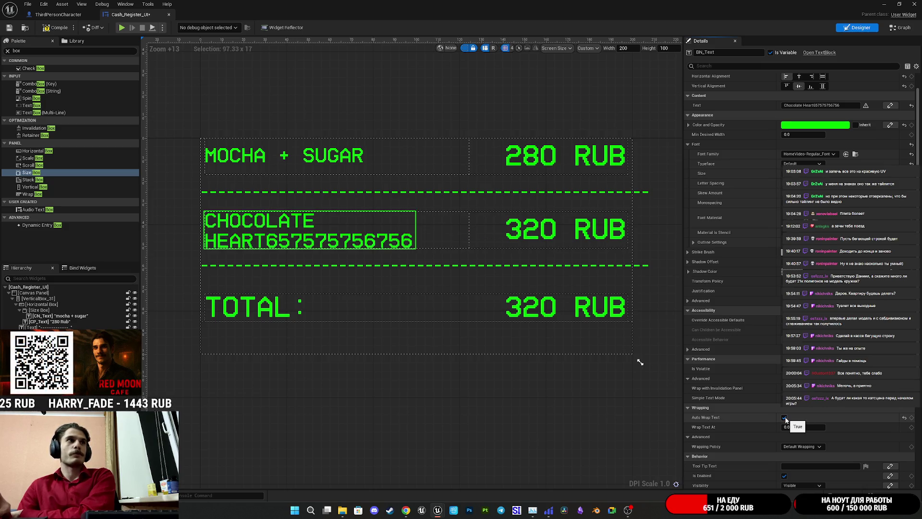
{"action": "left_click", "coordinate": [784, 418]}
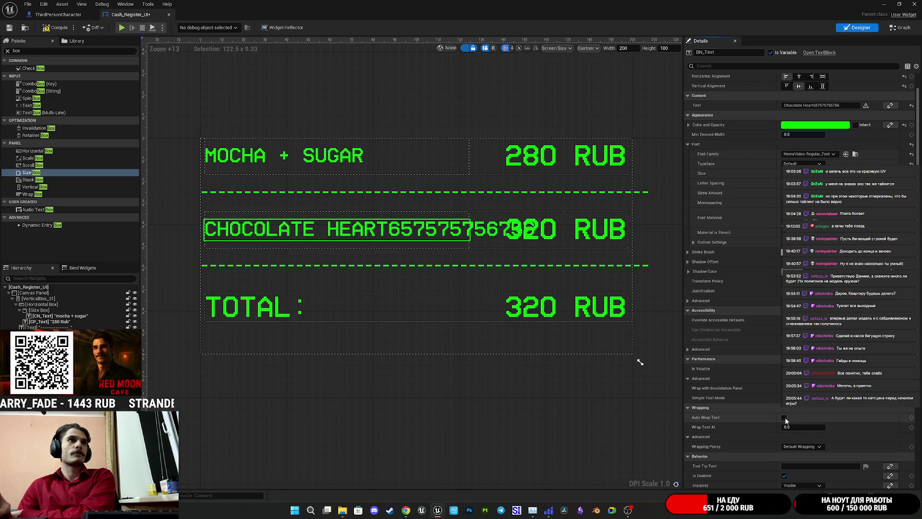
{"action": "left_click", "coordinate": [785, 418]}
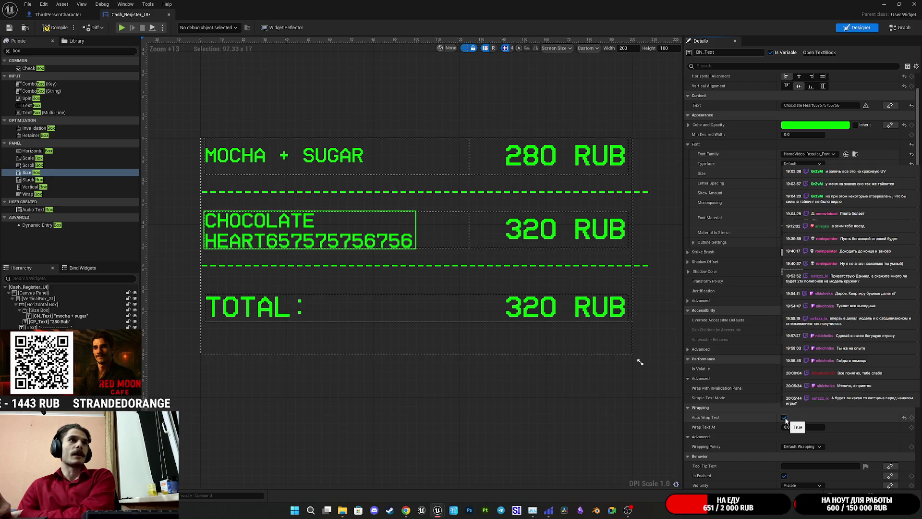
{"action": "left_click", "coordinate": [785, 418]}
{"action": "left_click", "coordinate": [784, 417]}
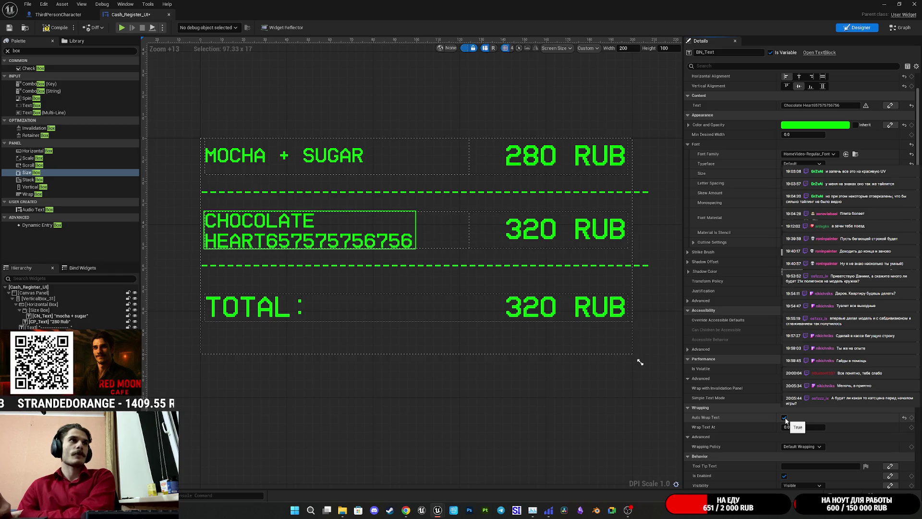
{"action": "left_click", "coordinate": [785, 418]}
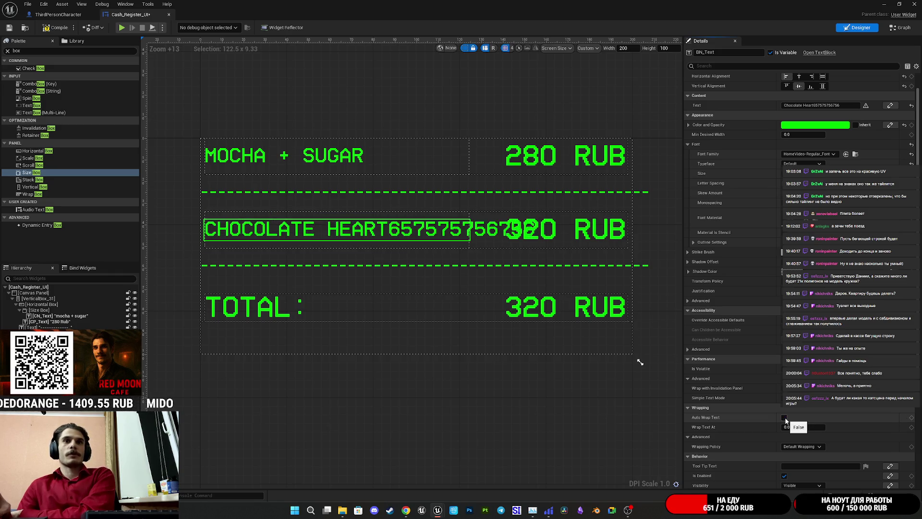
{"action": "left_click", "coordinate": [785, 417]}
{"action": "left_click", "coordinate": [785, 417]}
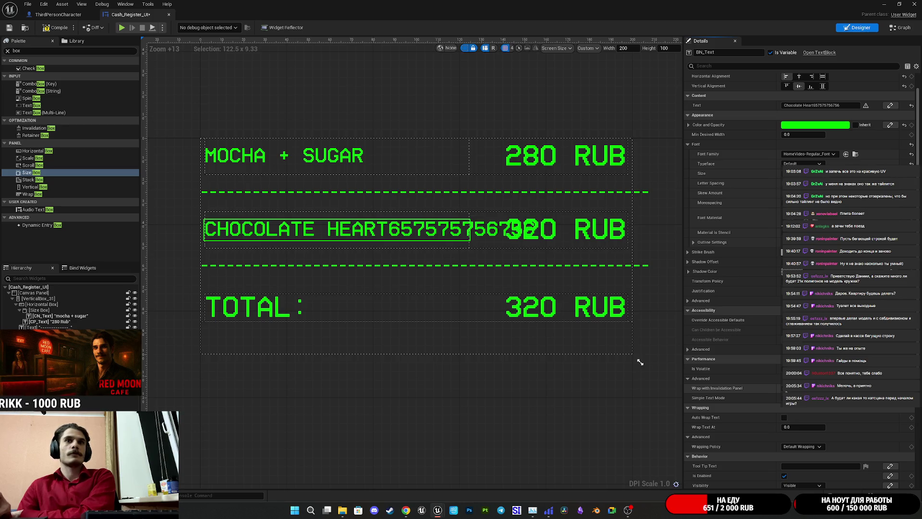
{"action": "left_click", "coordinate": [784, 417]}
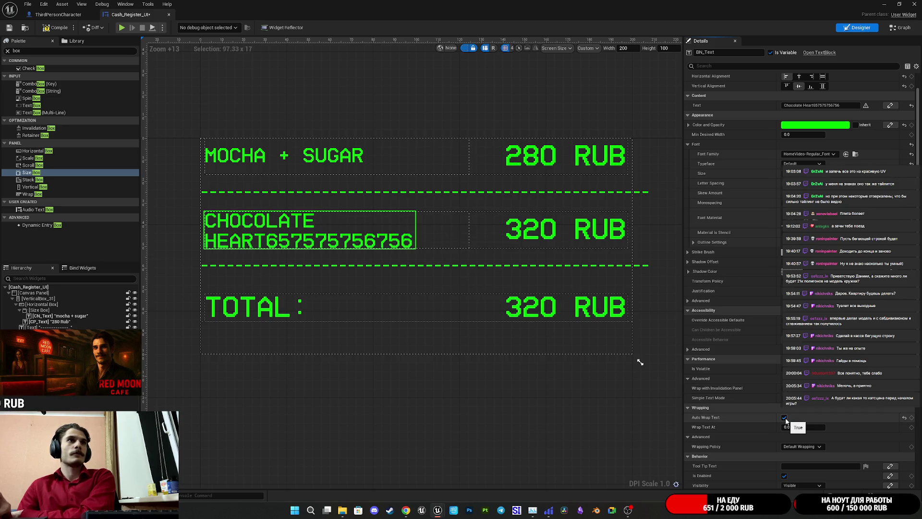
{"action": "left_click", "coordinate": [785, 419]}
{"action": "left_click", "coordinate": [785, 419]}
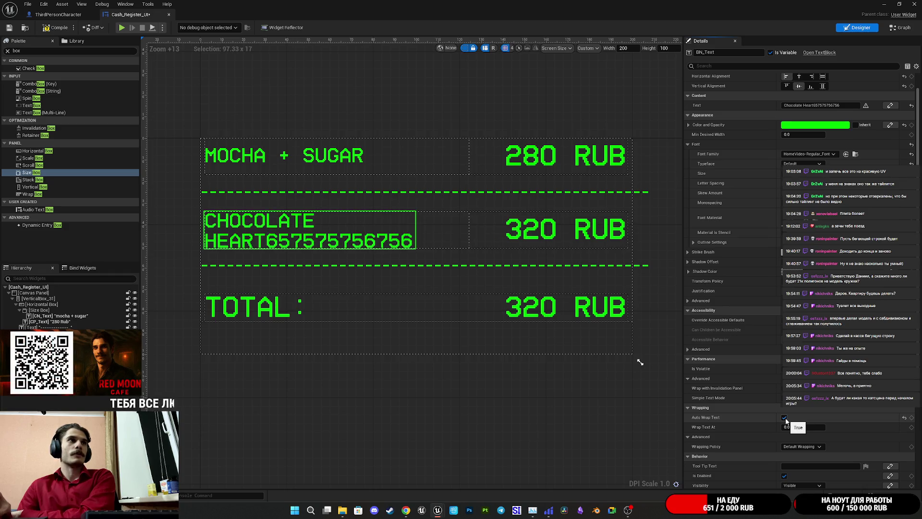
{"action": "left_click", "coordinate": [784, 418]}
{"action": "left_click", "coordinate": [785, 417]}
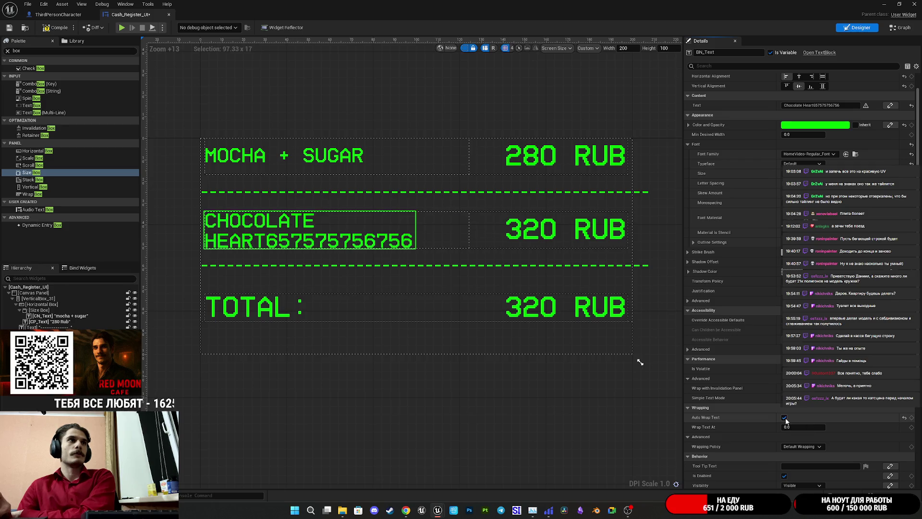
{"action": "left_click", "coordinate": [784, 417]}
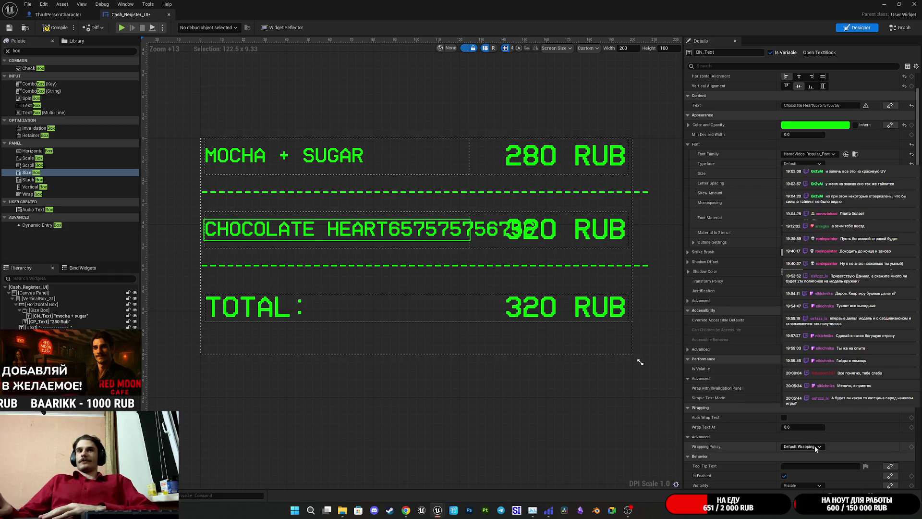
Step: Enable per-character wrapping and Auto Wrap Text, testing different Wrap Text At values
{"action": "left_click", "coordinate": [807, 447]}
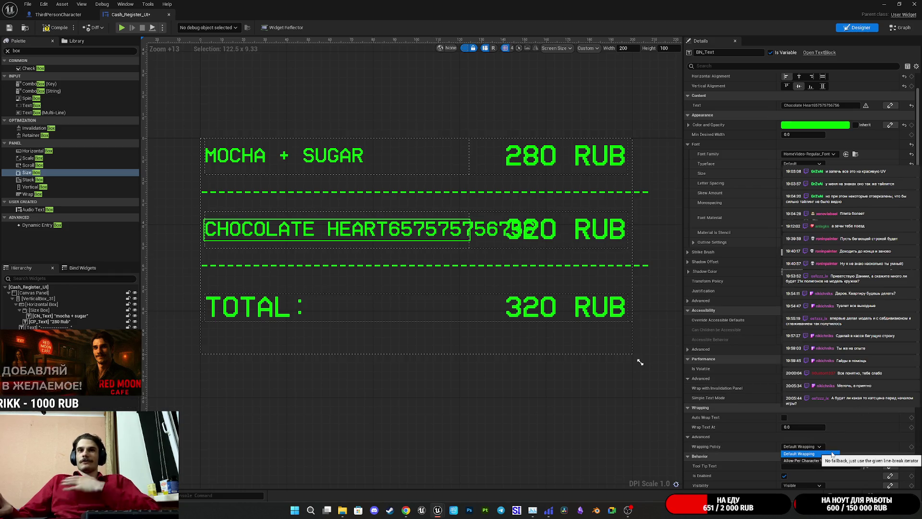
{"action": "left_click", "coordinate": [836, 460]}
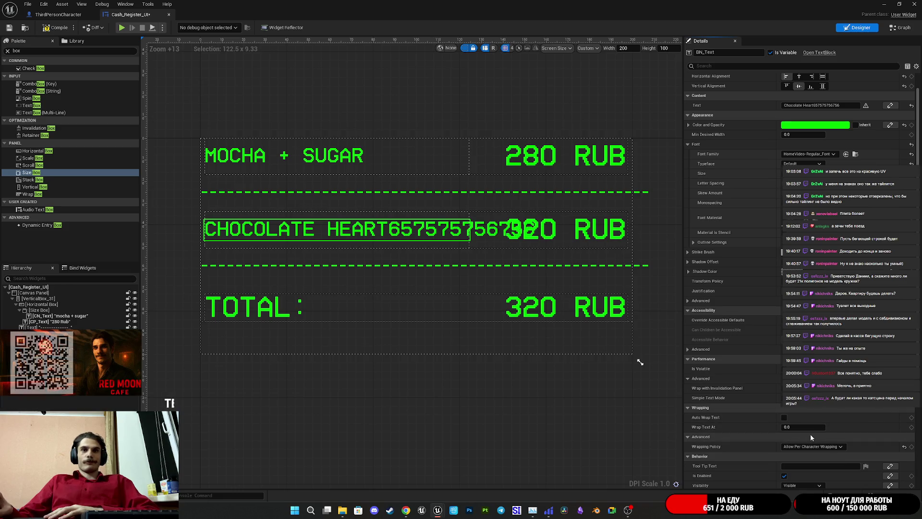
{"action": "left_click", "coordinate": [784, 418]}
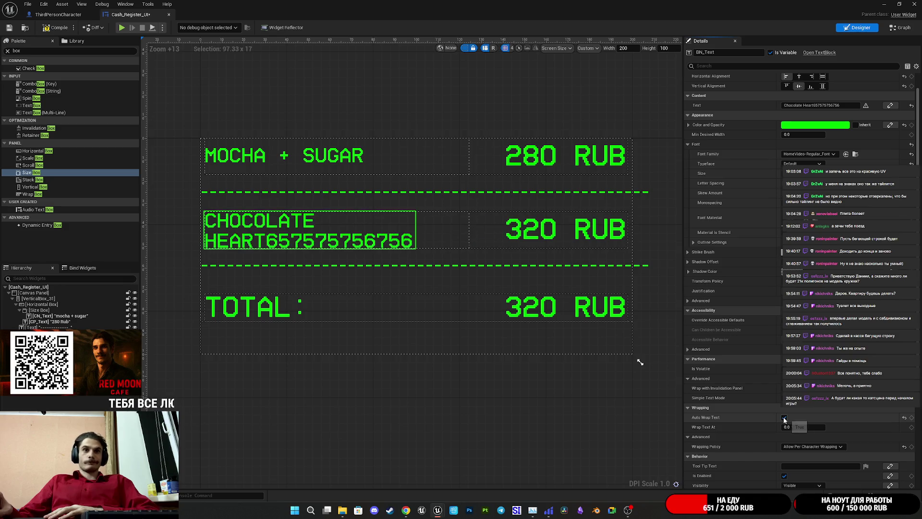
{"action": "left_click_drag", "start_coordinate": [802, 426], "coordinate": [802, 427]}
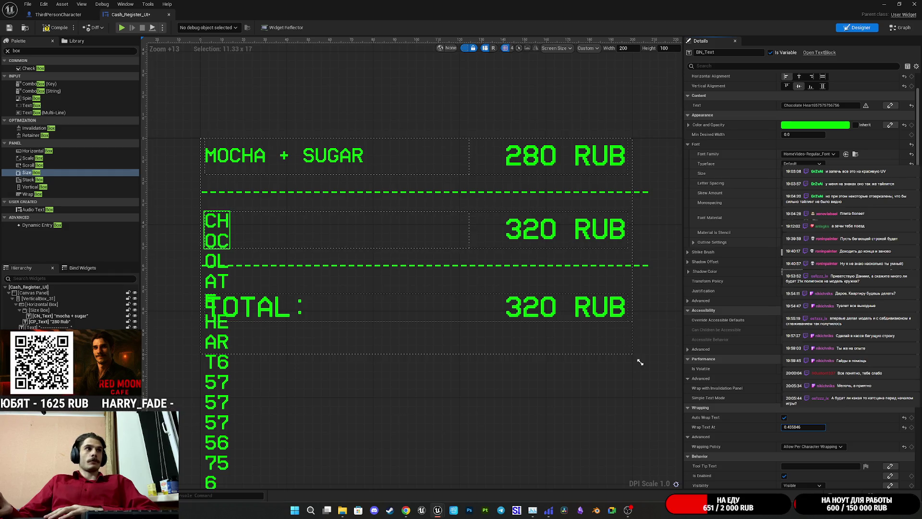
{"action": "left_click_drag", "start_coordinate": [802, 427], "coordinate": [805, 426]}
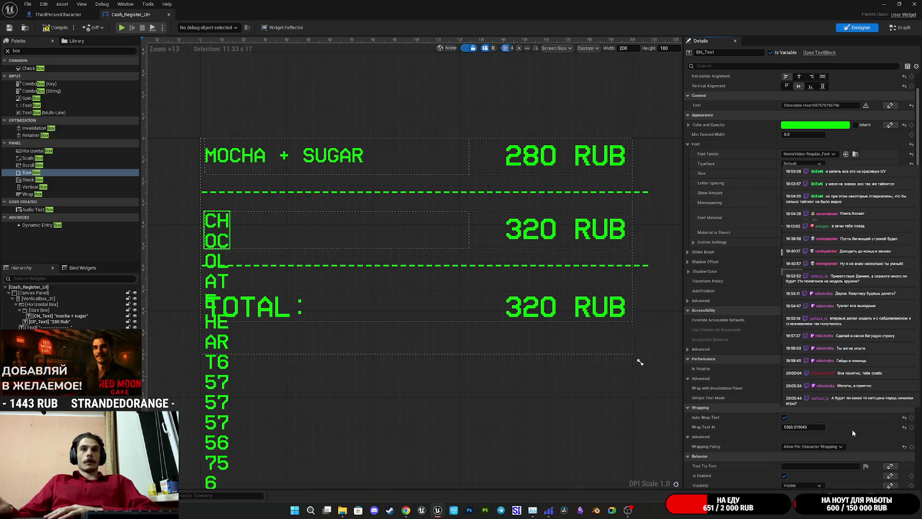
Step: Keep Auto Wrap Text on and reset the wrapping policy to Default Wrapping
{"action": "left_click", "coordinate": [785, 418]}
{"action": "left_click", "coordinate": [785, 418]}
{"action": "left_click", "coordinate": [784, 418]}
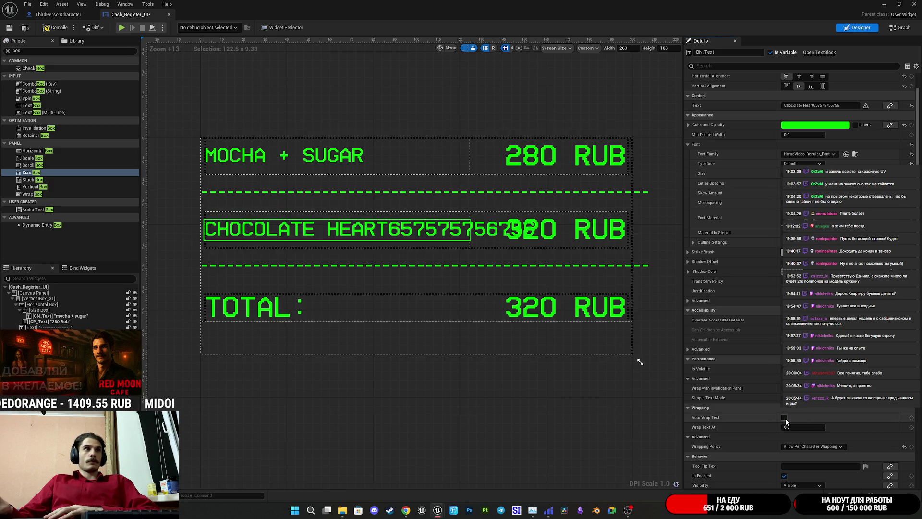
{"action": "left_click", "coordinate": [784, 418]}
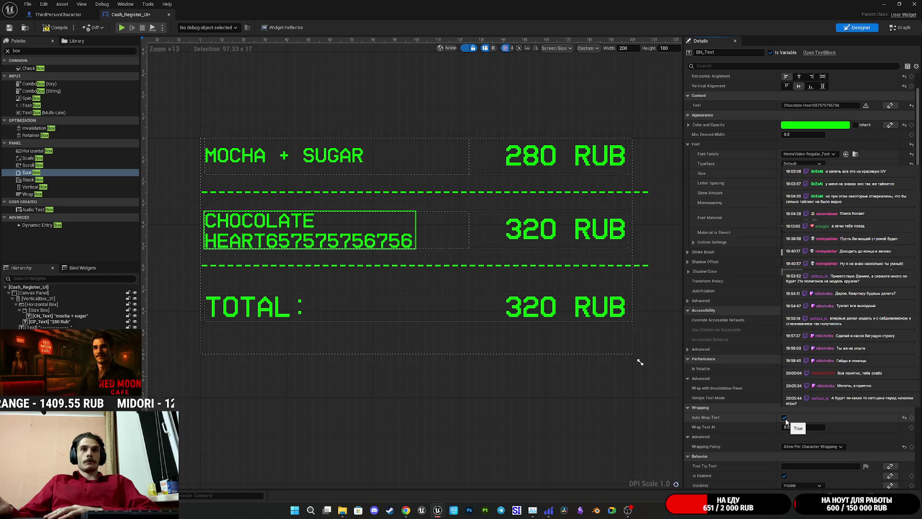
{"action": "left_click", "coordinate": [813, 447]}
{"action": "left_click", "coordinate": [819, 447]}
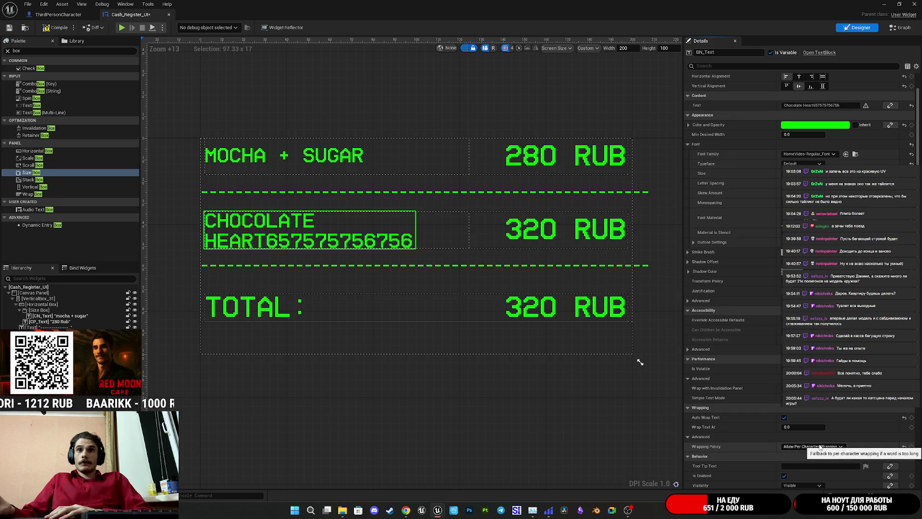
{"action": "left_click", "coordinate": [904, 446]}
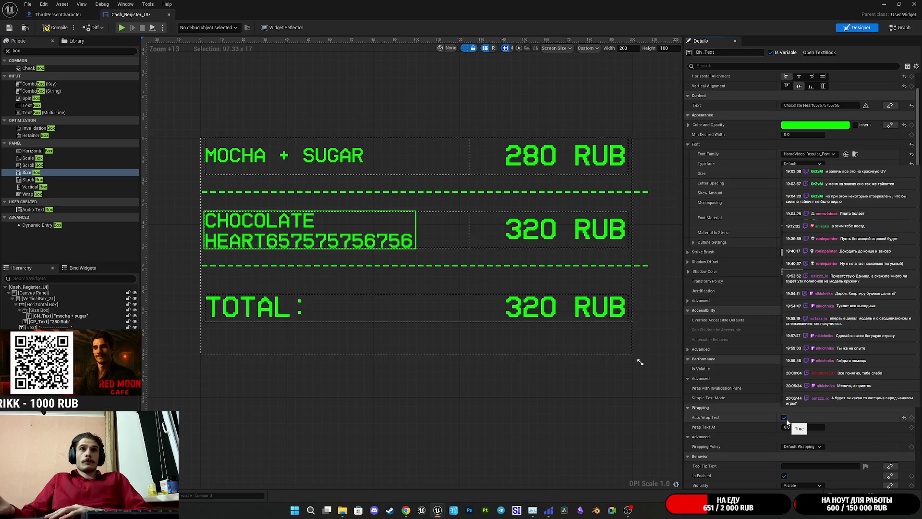
{"action": "left_click", "coordinate": [845, 105]}
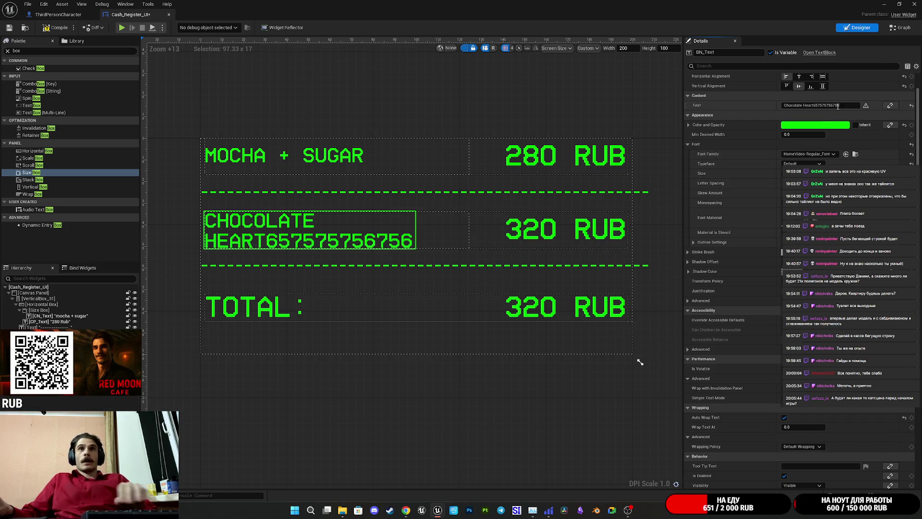
Step: Remove the trailing digits from CHOCOLATE HEART and enable Auto Wrap Text on MOCHA + SUGAR
{"action": "key", "text": "BackSpace"}
{"action": "key", "text": "BackSpace"}
{"action": "key", "text": "BackSpace"}
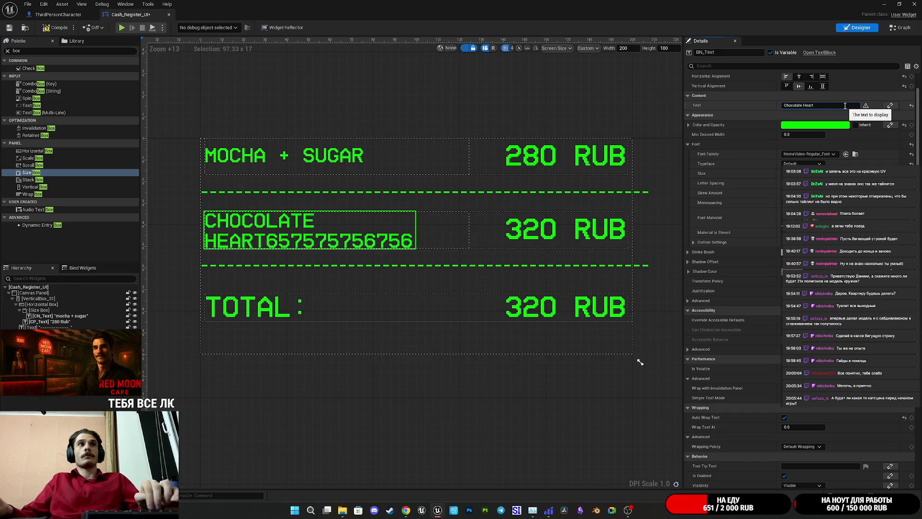
{"action": "key", "text": "Return"}
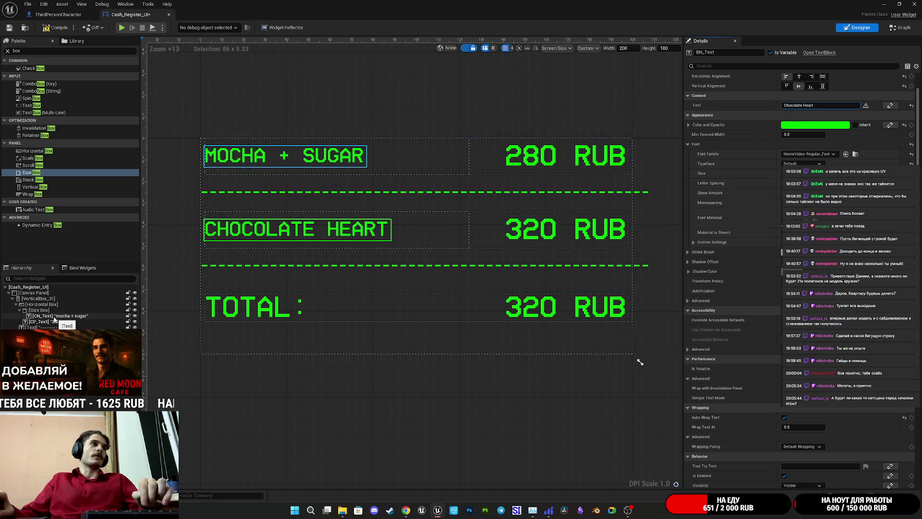
{"action": "left_click", "coordinate": [54, 316]}
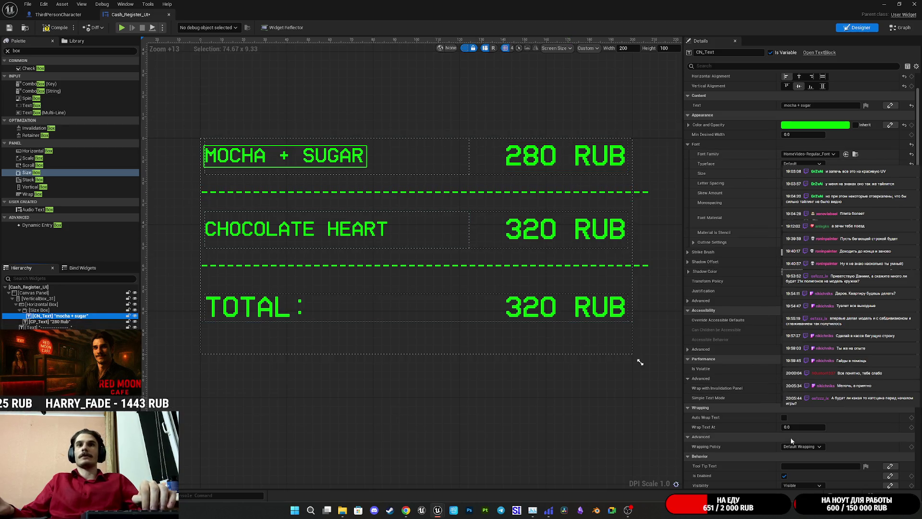
{"action": "left_click", "coordinate": [784, 418]}
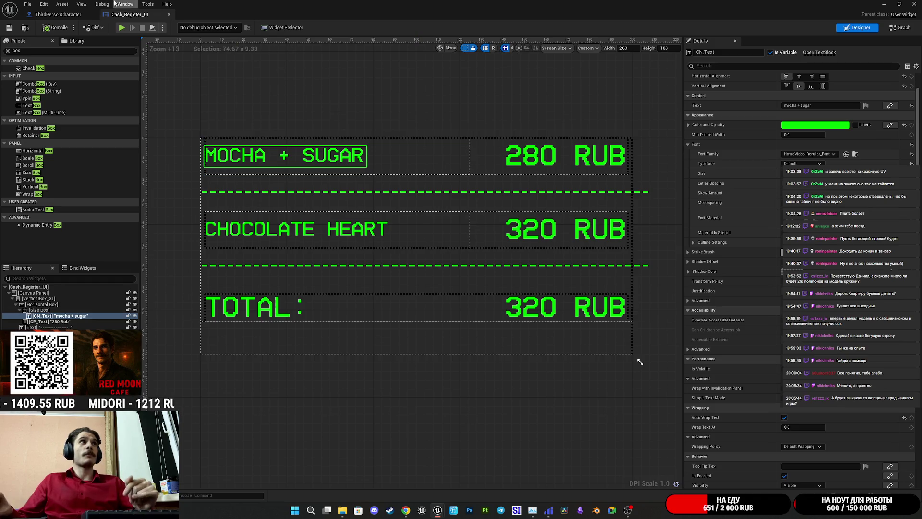
{"action": "left_click", "coordinate": [58, 15]}
Step: Save the widget, check the register in the level viewport, and reopen Cash_Register_UI
{"action": "key", "text": "ctrl+s"}
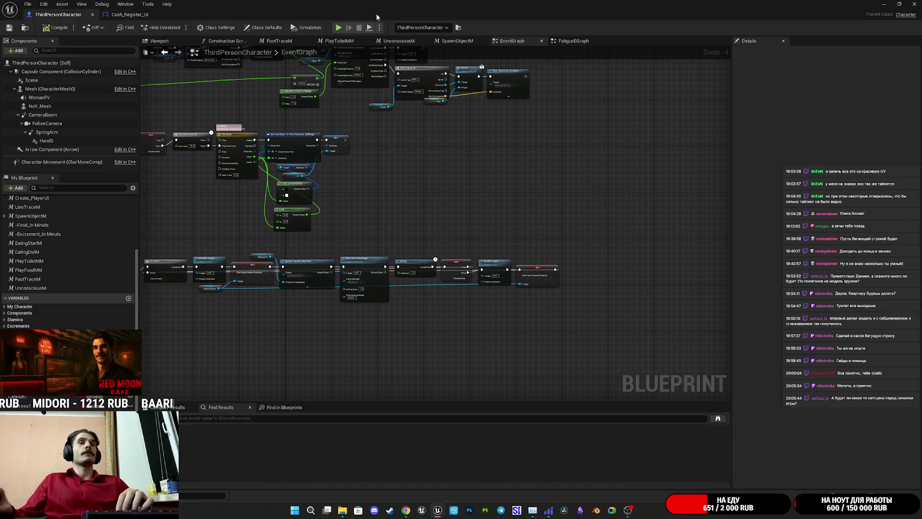
{"action": "left_click", "coordinate": [912, 4]}
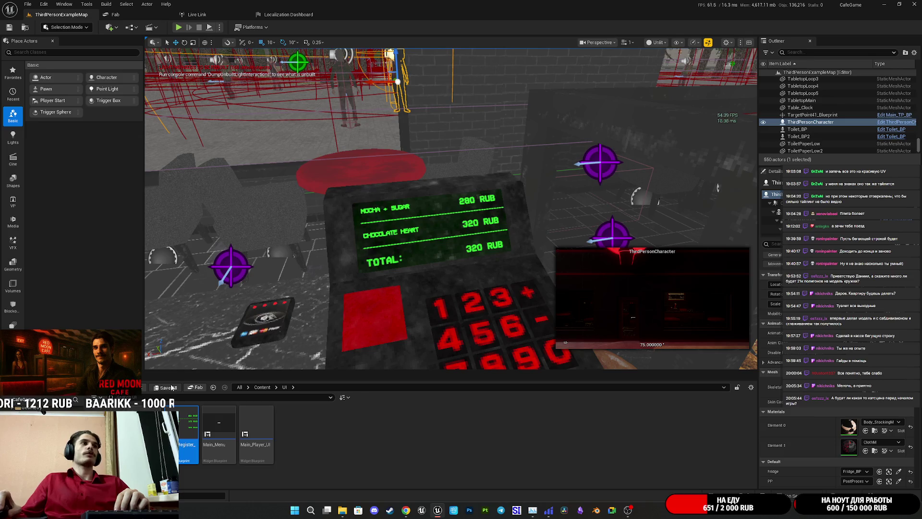
{"action": "key", "text": "Left"}
{"action": "key", "text": "Left"}
{"action": "key", "text": "Left"}
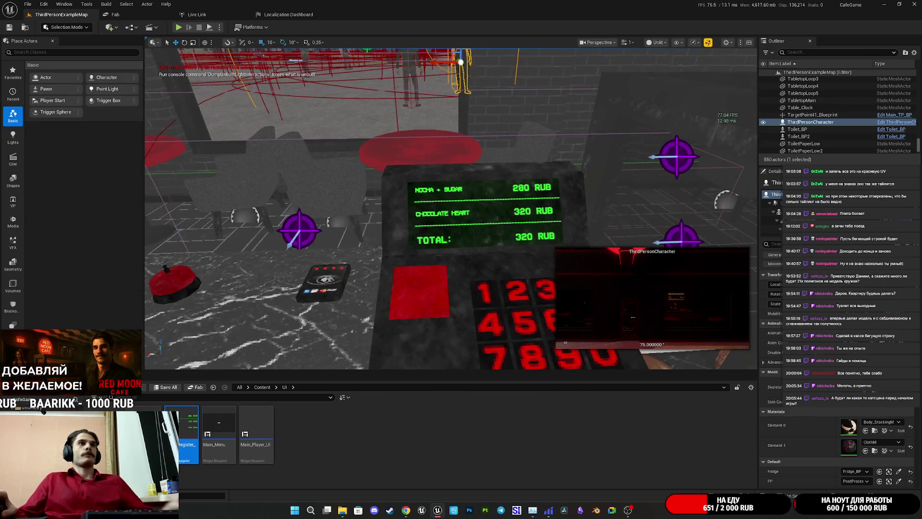
{"action": "scroll", "coordinate": [514, 303], "scroll_direction": "up", "scroll_amount": 3}
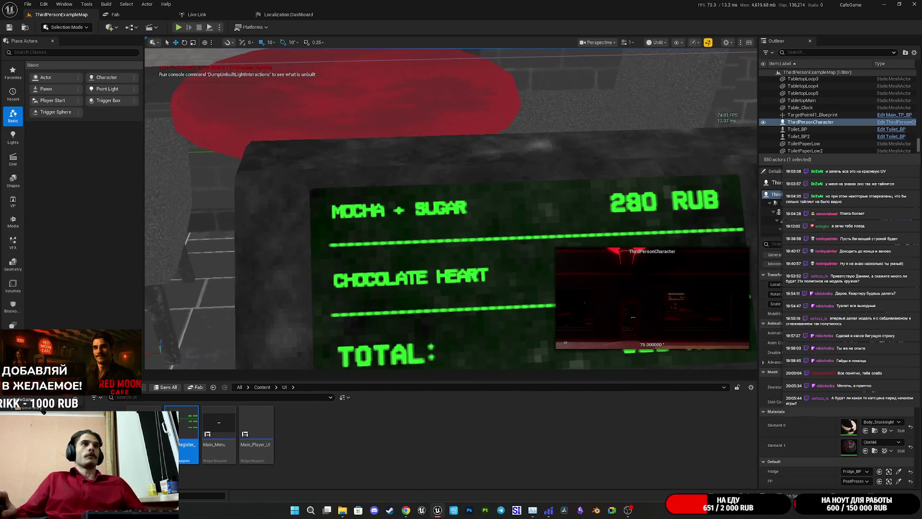
{"action": "scroll", "coordinate": [514, 303], "scroll_direction": "down", "scroll_amount": 5}
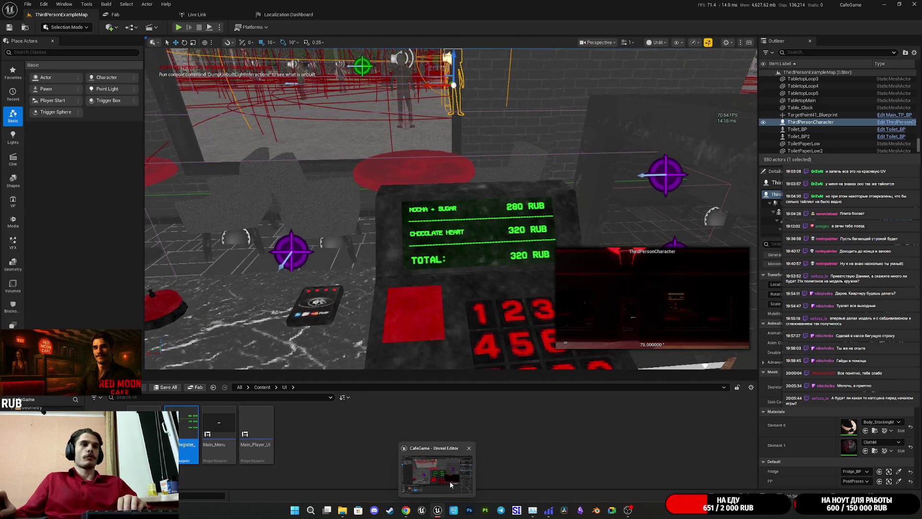
{"action": "mouse_move", "coordinate": [438, 510]}
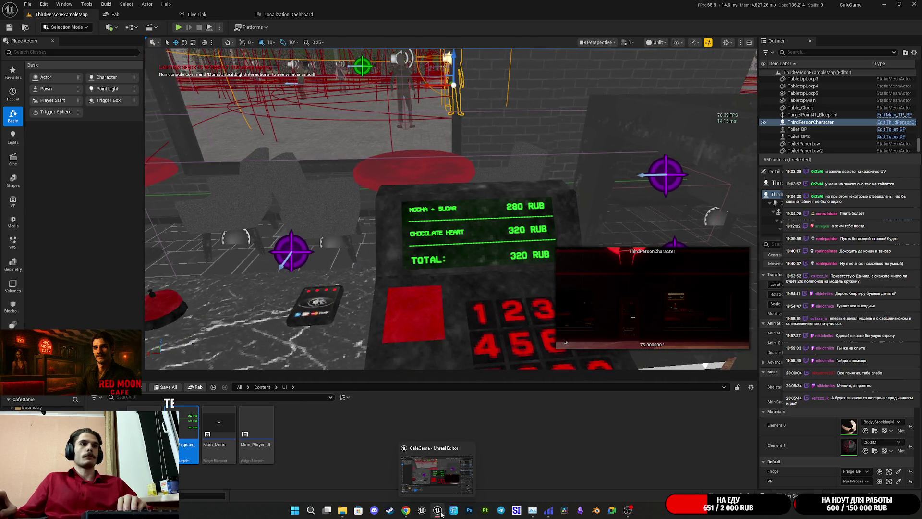
{"action": "double_click", "coordinate": [183, 425]}
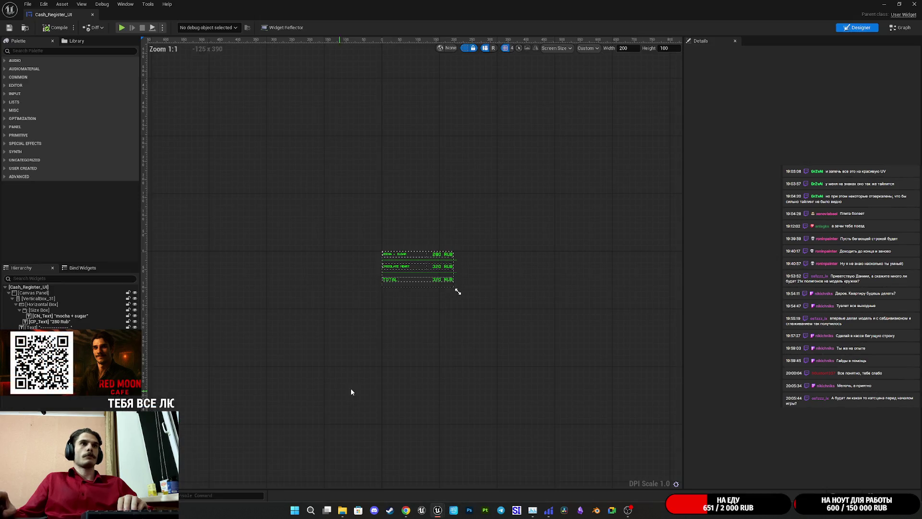
Step: Increase the MOCHA + SUGAR font size in the Details panel
{"action": "scroll", "coordinate": [399, 270], "scroll_direction": "up", "scroll_amount": 6}
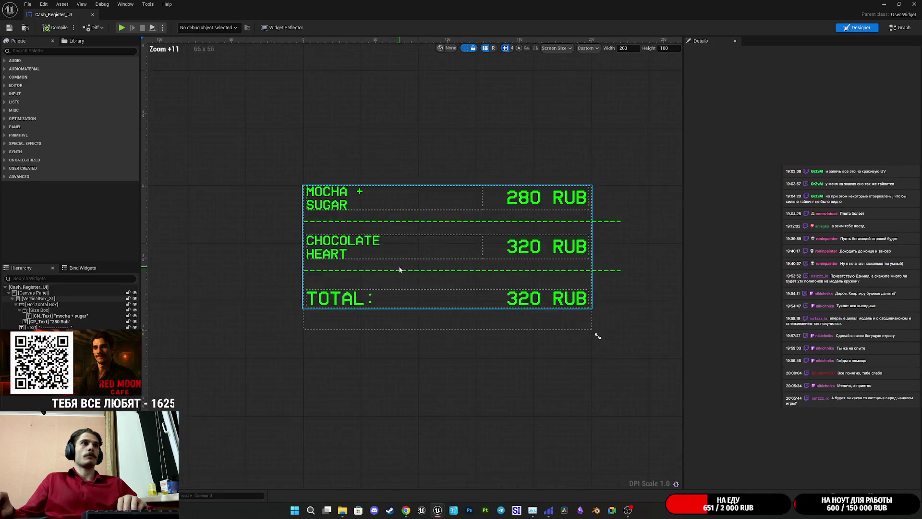
{"action": "left_click", "coordinate": [320, 234]}
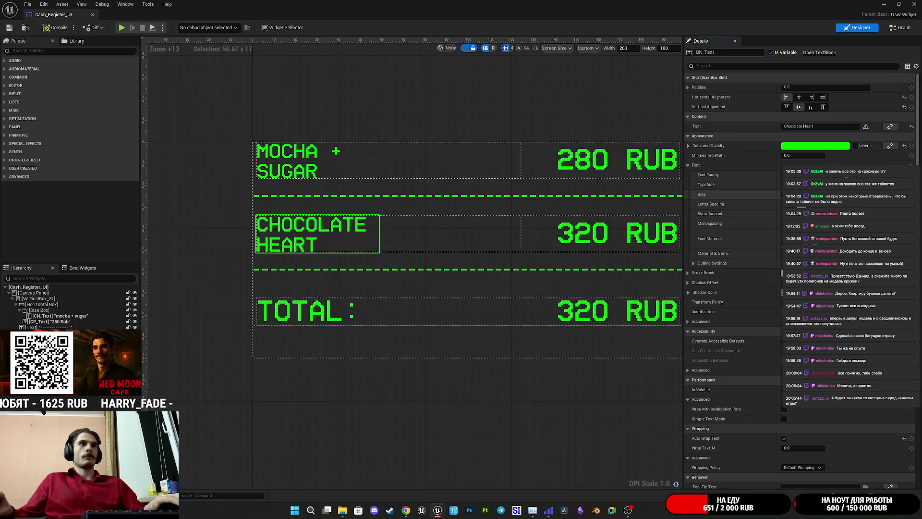
{"action": "left_click", "coordinate": [340, 170]}
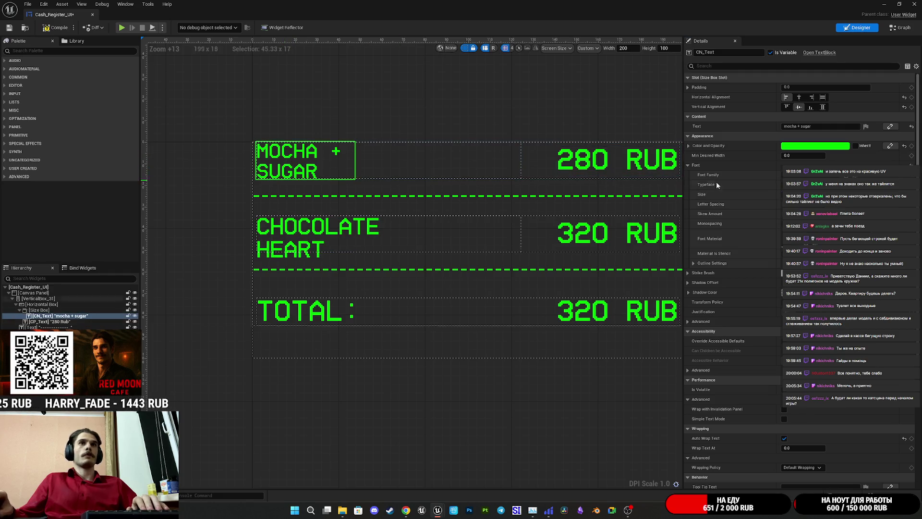
{"action": "left_click_drag", "start_coordinate": [797, 194], "coordinate": [806, 194]}
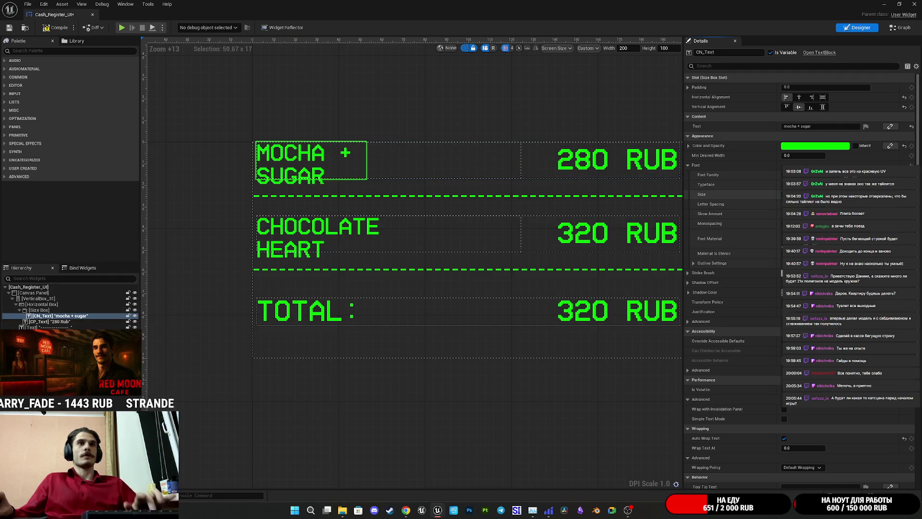
{"action": "scroll", "coordinate": [732, 318], "scroll_direction": "down", "scroll_amount": 5}
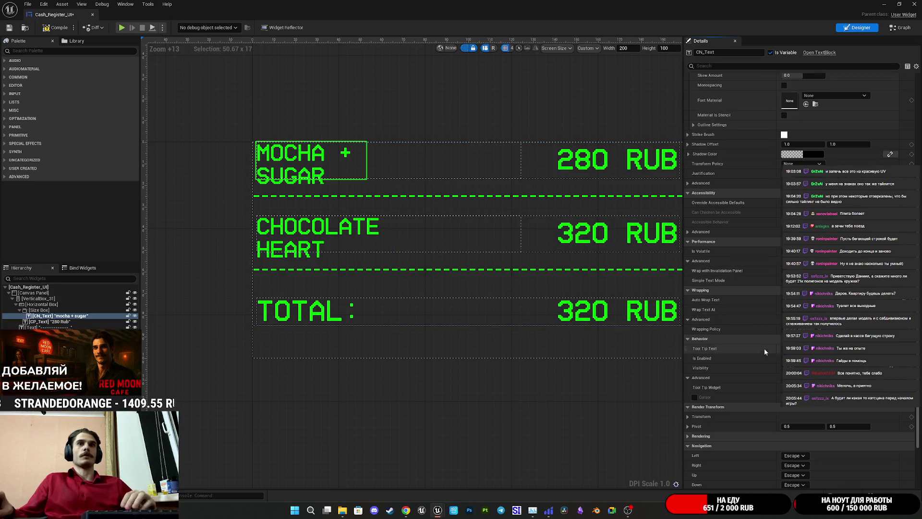
{"action": "left_click", "coordinate": [306, 237]}
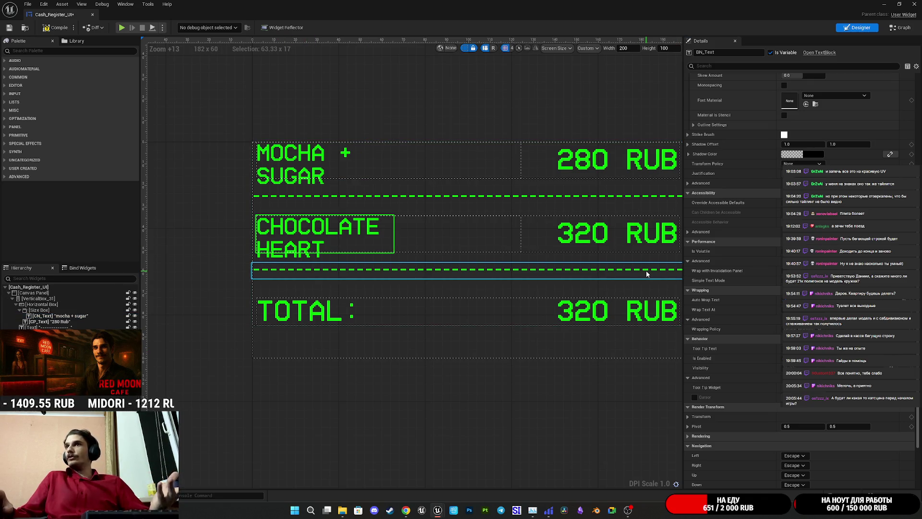
Step: Restore and re-maximize the widget editor, then minimize it to view the level's register
{"action": "left_click", "coordinate": [900, 4]}
{"action": "mouse_move", "coordinate": [505, 187]}
{"action": "left_mouse_down"}
{"action": "mouse_move", "coordinate": [670, 370]}
{"action": "mouse_move", "coordinate": [596, 283]}
{"action": "mouse_move", "coordinate": [586, 292]}
{"action": "left_mouse_up"}
{"action": "double_click", "coordinate": [577, 287]}
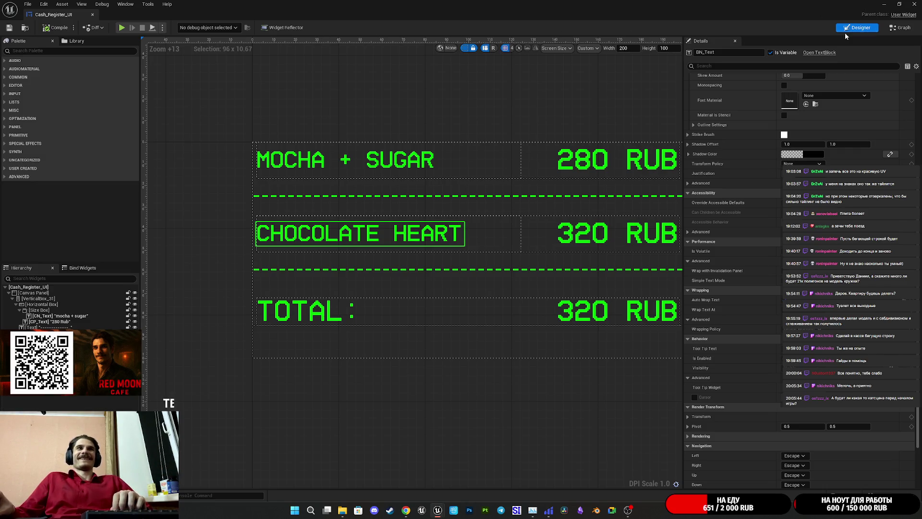
{"action": "left_click", "coordinate": [884, 4]}
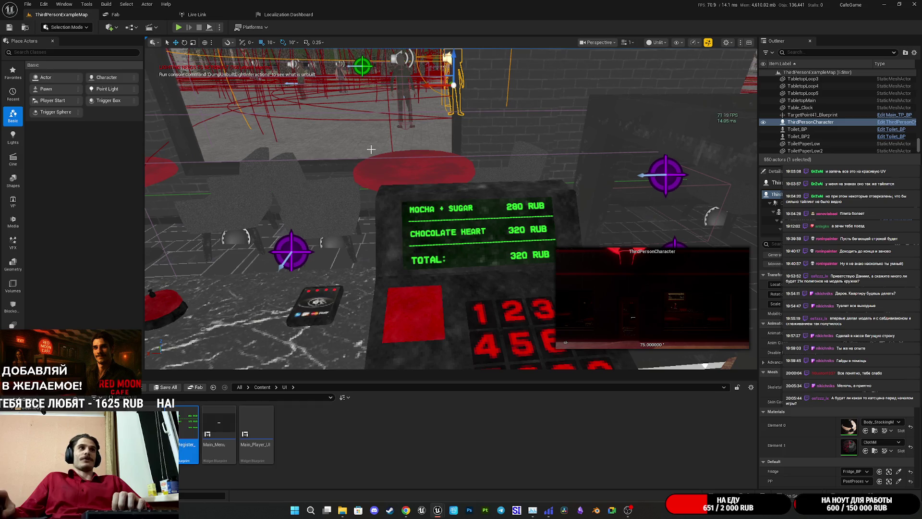
Step: Close and reopen Cash_Register_UI, centering the receipt on the designer canvas
{"action": "left_click", "coordinate": [478, 471]}
{"action": "left_click", "coordinate": [914, 4]}
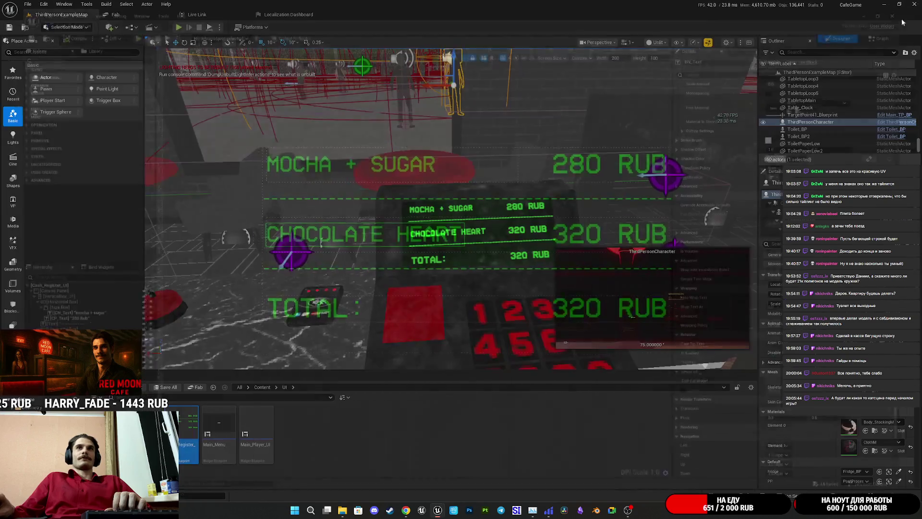
{"action": "double_click", "coordinate": [204, 430]}
{"action": "scroll", "coordinate": [452, 298], "scroll_direction": "up", "scroll_amount": 12}
{"action": "left_click_drag", "start_coordinate": [350, 278], "coordinate": [437, 332]}
Step: Zoom the canvas to inspect the receipt, then close the Cash_Register_UI editor
{"action": "scroll", "coordinate": [455, 338], "scroll_direction": "up", "scroll_amount": 3}
{"action": "scroll", "coordinate": [457, 336], "scroll_direction": "down", "scroll_amount": 10}
{"action": "scroll", "coordinate": [457, 338], "scroll_direction": "down", "scroll_amount": 5}
{"action": "scroll", "coordinate": [456, 339], "scroll_direction": "up", "scroll_amount": 4}
{"action": "scroll", "coordinate": [456, 338], "scroll_direction": "down", "scroll_amount": 6}
{"action": "scroll", "coordinate": [455, 340], "scroll_direction": "up", "scroll_amount": 13}
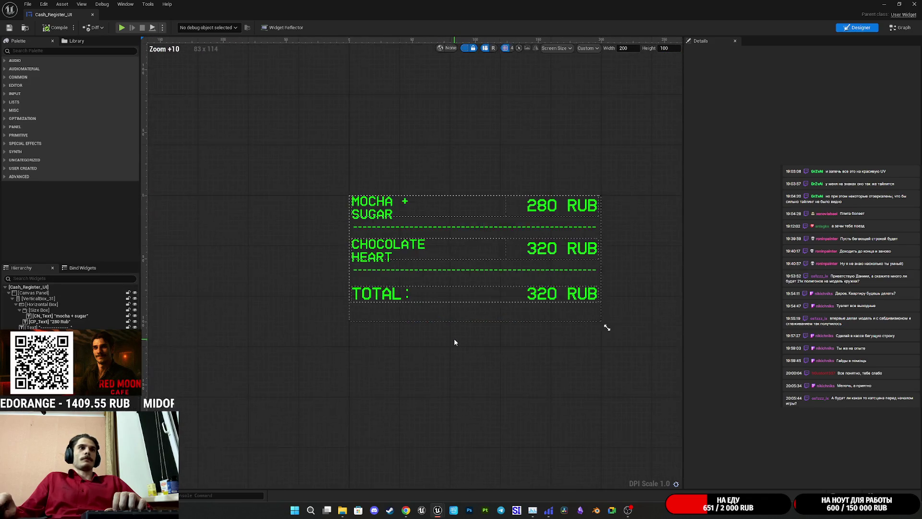
{"action": "scroll", "coordinate": [453, 342], "scroll_direction": "up", "scroll_amount": 4}
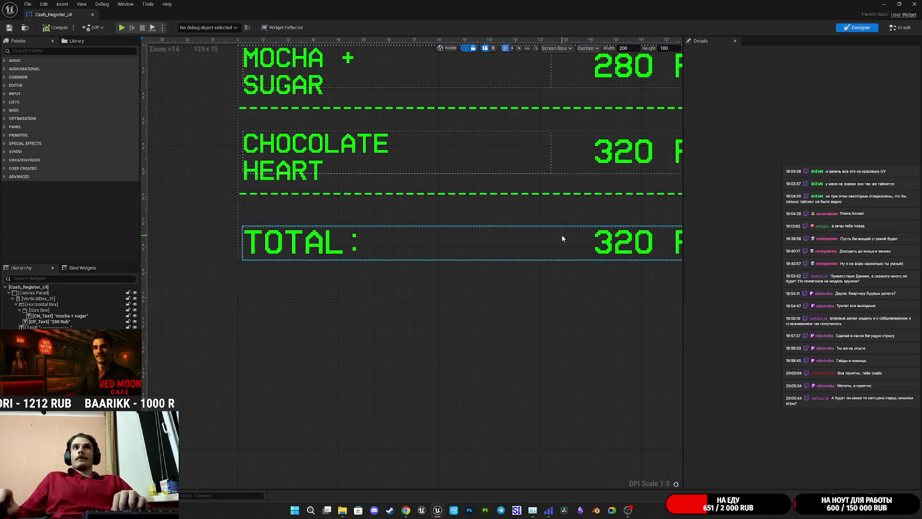
{"action": "left_click", "coordinate": [913, 5]}
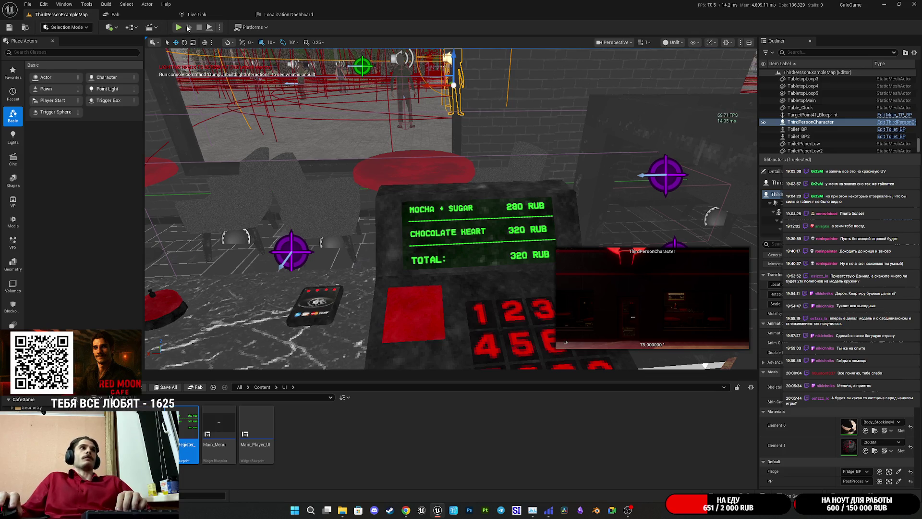
Step: Start the game fullscreen and switch on the toilet light
{"action": "key", "text": "alt+p"}
{"action": "key", "text": "F11"}
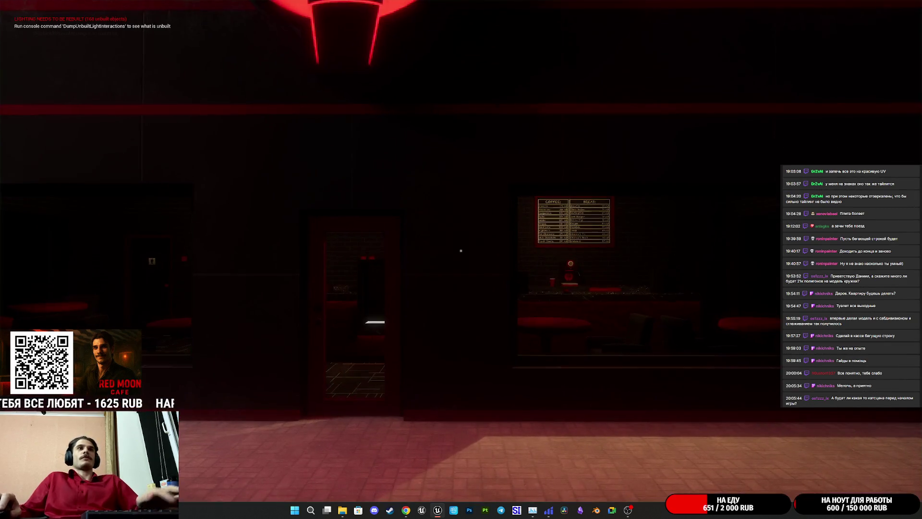
{"action": "key", "text": "w"}
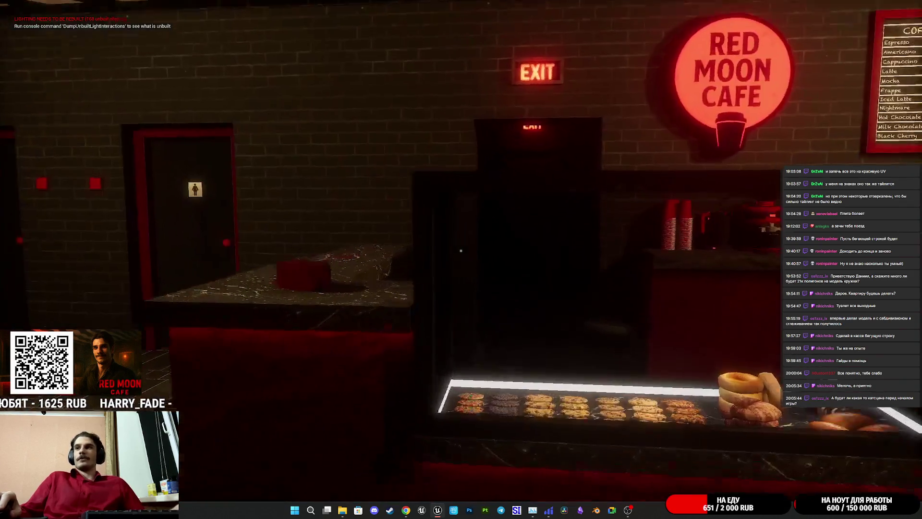
{"action": "key", "text": "w"}
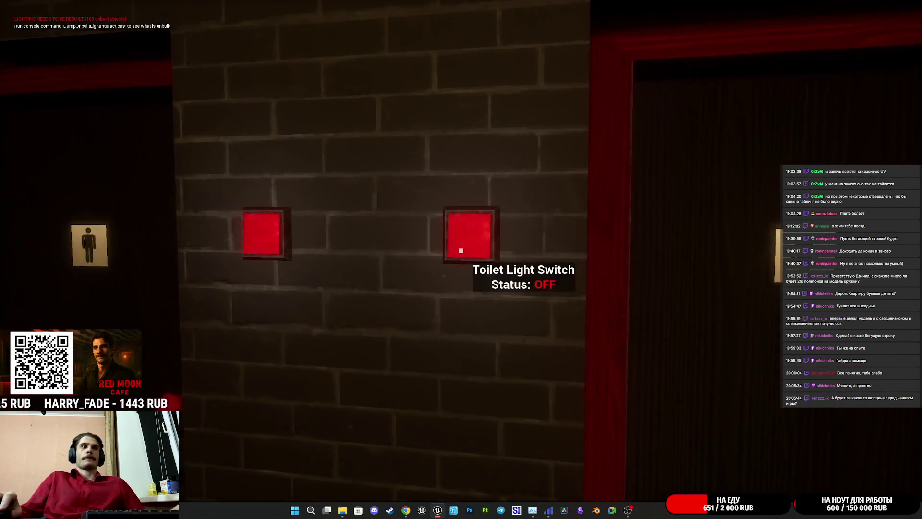
{"action": "key", "text": "e"}
Step: Go behind the counter, open the register's cash drawer, and face the menu board
{"action": "key", "text": "w"}
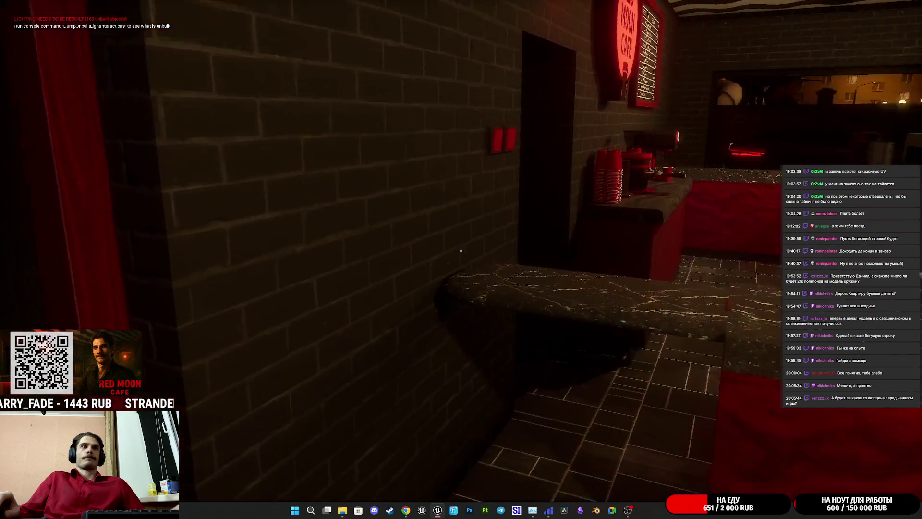
{"action": "key", "text": "w"}
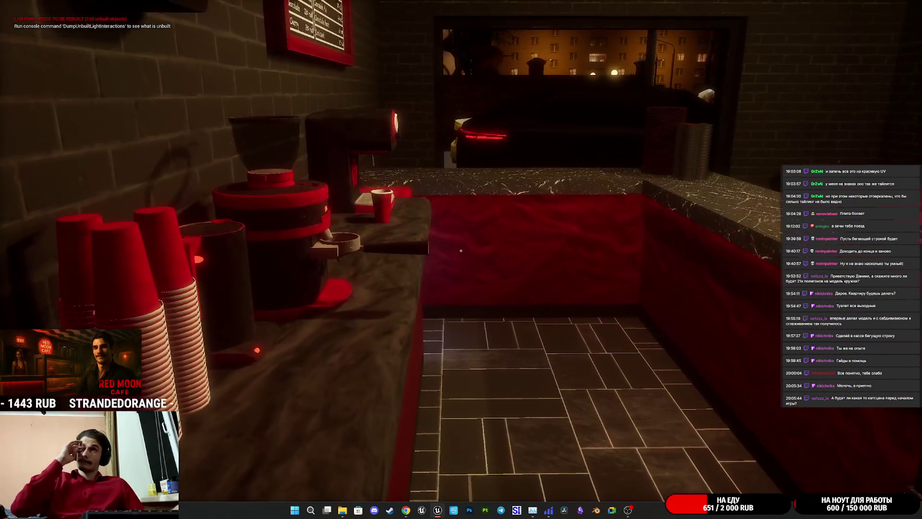
{"action": "key", "text": "w"}
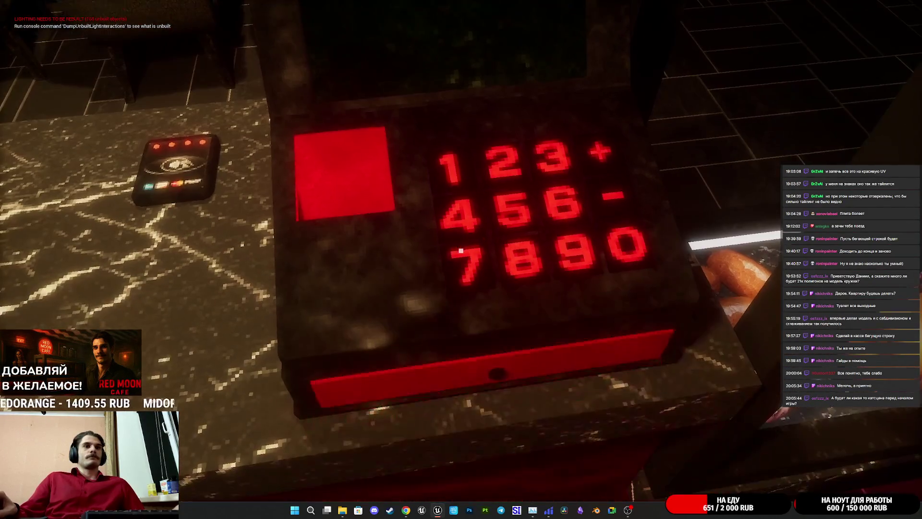
{"action": "left_click", "coordinate": [461, 250]}
{"action": "key", "text": "w"}
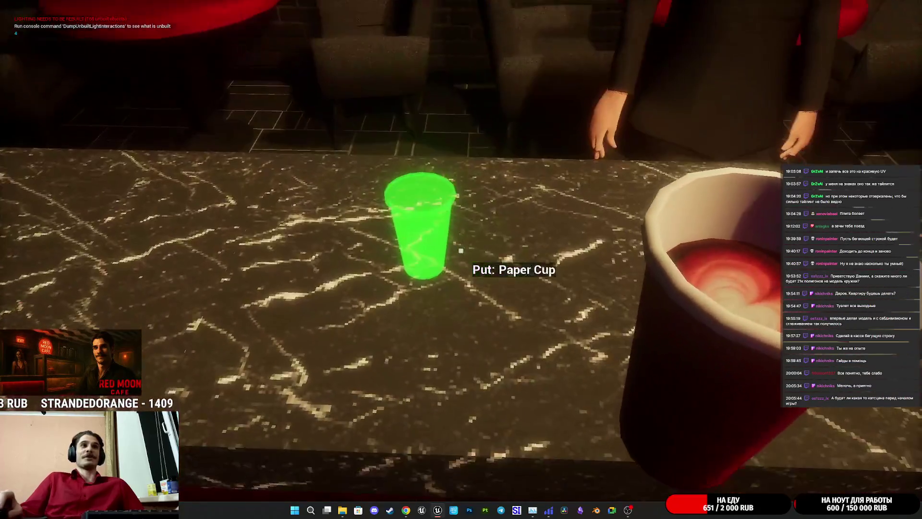
Step: Set down the coffee cup, clear and ring up an order, then open Cash_Register_UI
{"action": "left_click", "coordinate": [461, 250]}
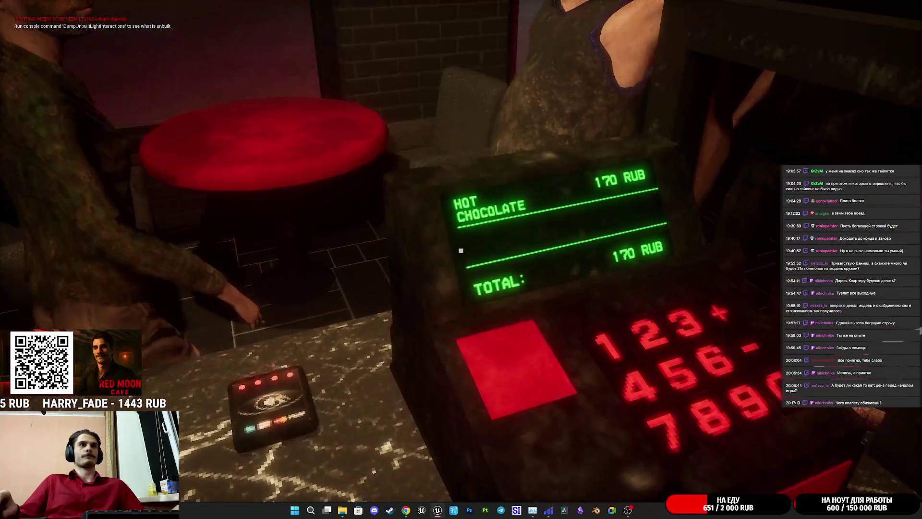
{"action": "left_click", "coordinate": [460, 250]}
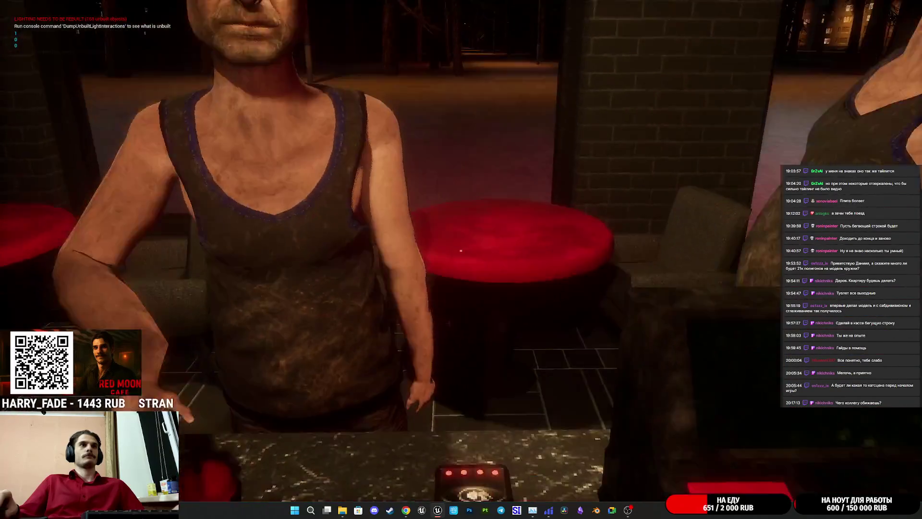
{"action": "left_click", "coordinate": [460, 251]}
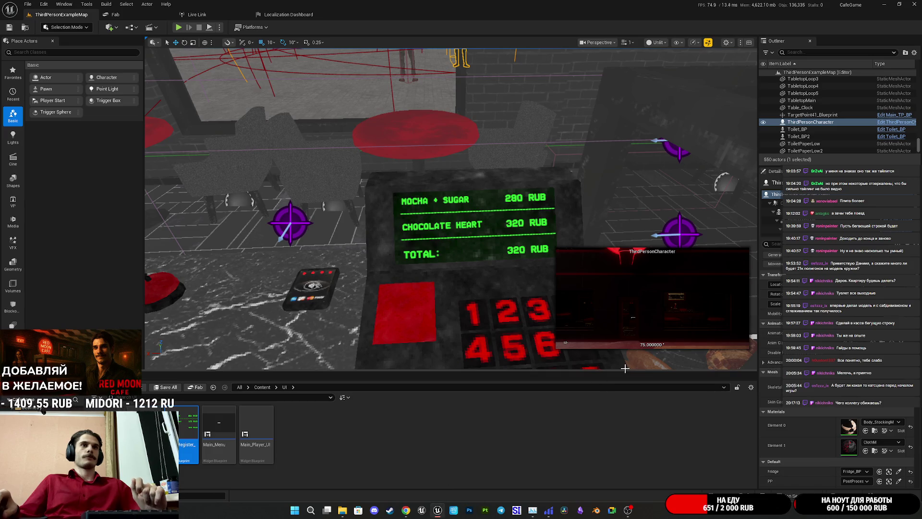
{"action": "double_click", "coordinate": [187, 428]}
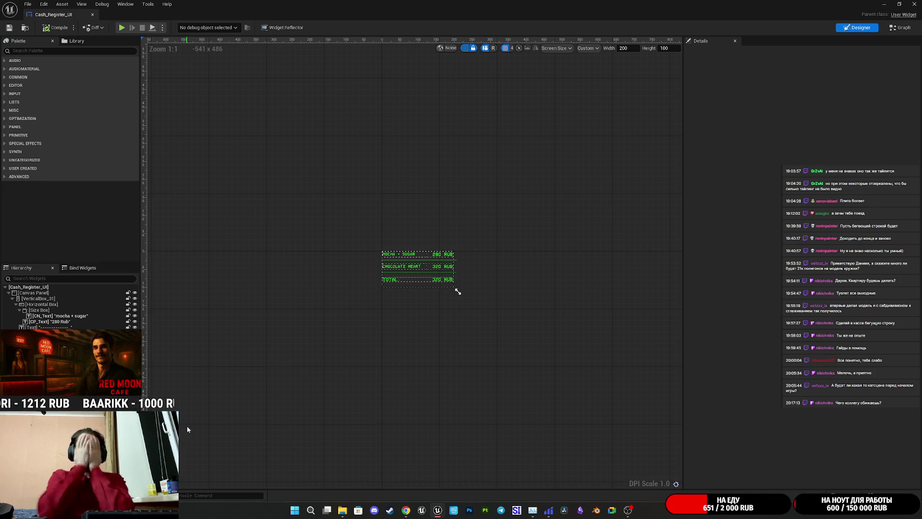
Step: Set the MOCHA + SUGAR Size Box slot to Fill and compile the widget
{"action": "key", "text": "Home"}
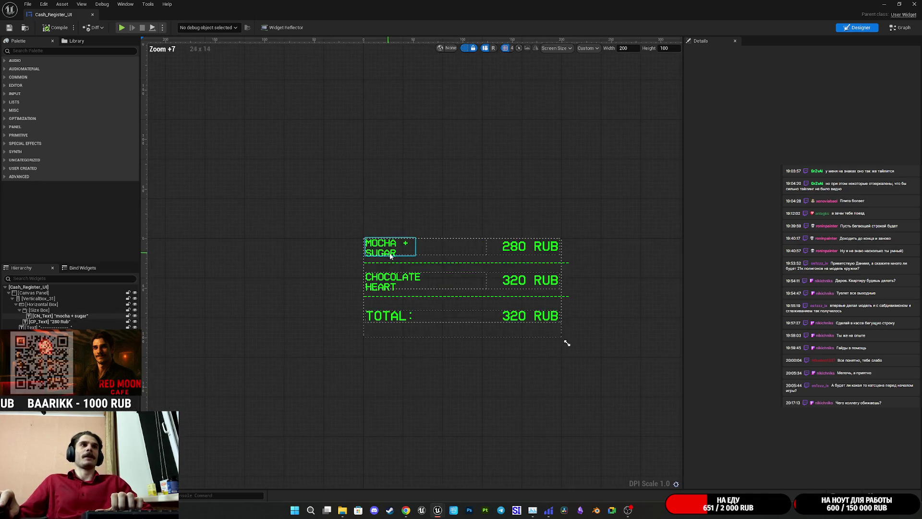
{"action": "left_click", "coordinate": [318, 220]}
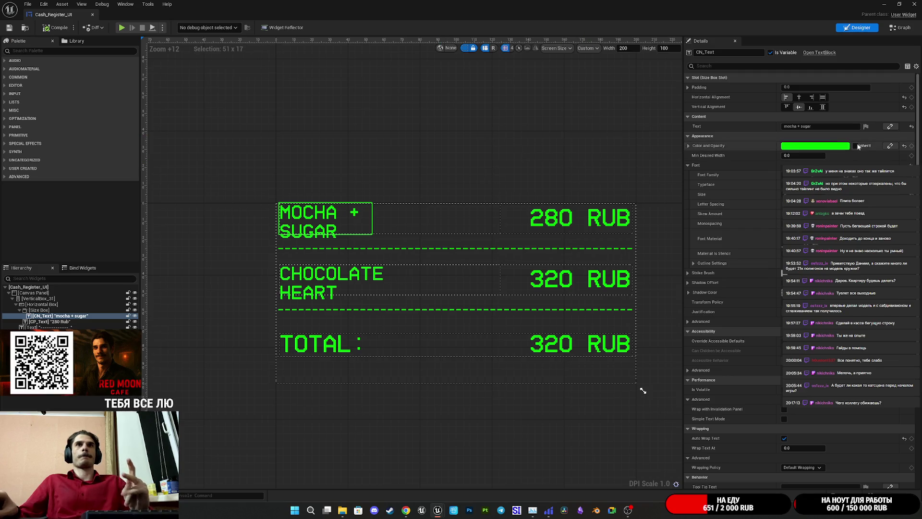
{"action": "left_click", "coordinate": [494, 224]}
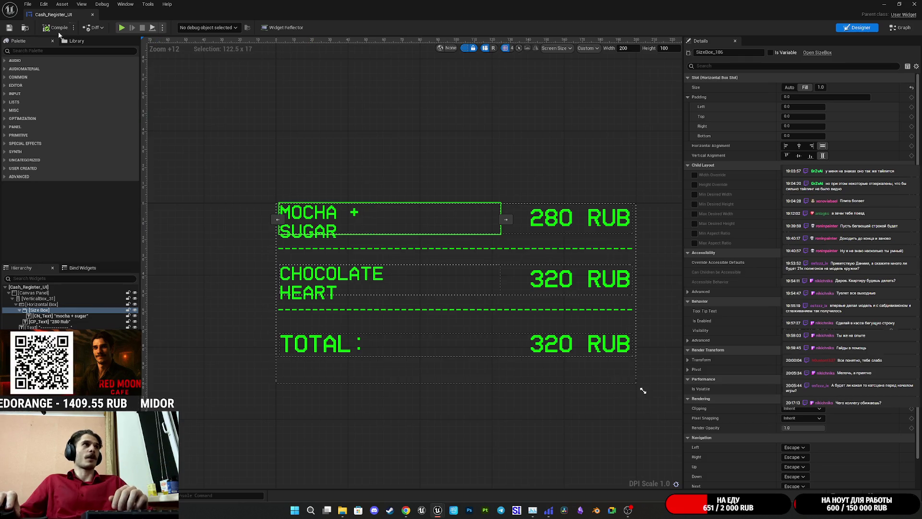
{"action": "left_click", "coordinate": [57, 29]}
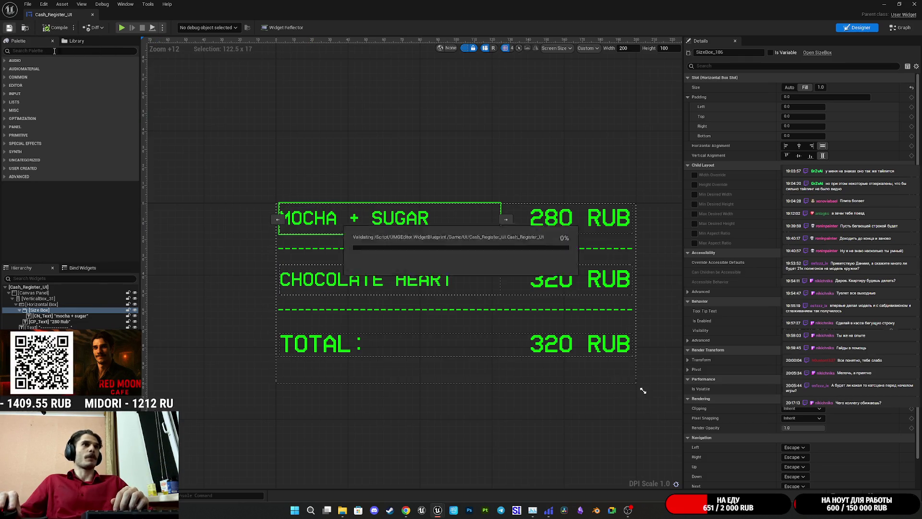
Step: Select the CHOCOLATE HEART name text and review its Details
{"action": "scroll", "coordinate": [479, 213], "scroll_direction": "up", "scroll_amount": 2}
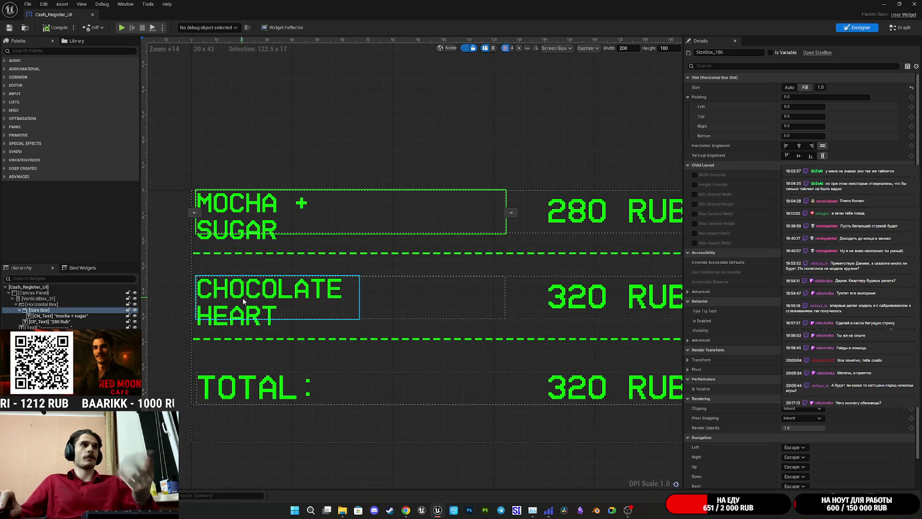
{"action": "left_click", "coordinate": [248, 299]}
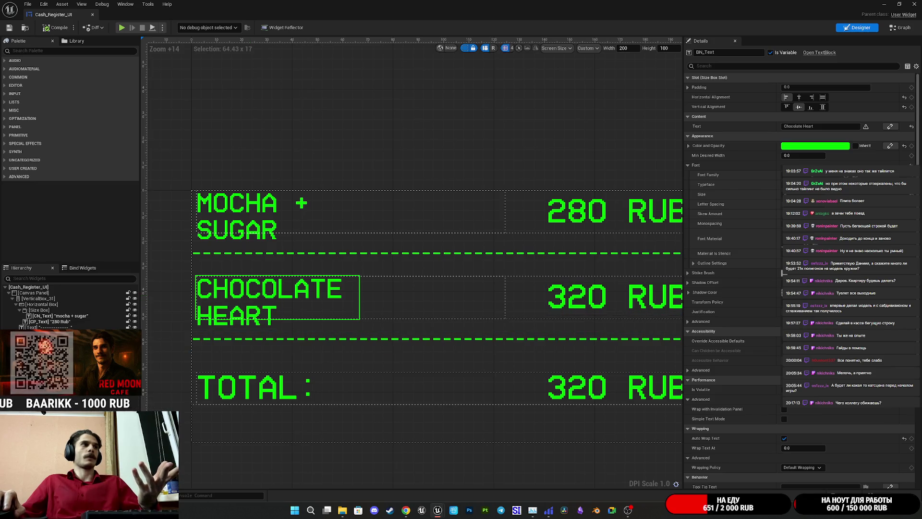
{"action": "scroll", "coordinate": [733, 266], "scroll_direction": "down", "scroll_amount": 5}
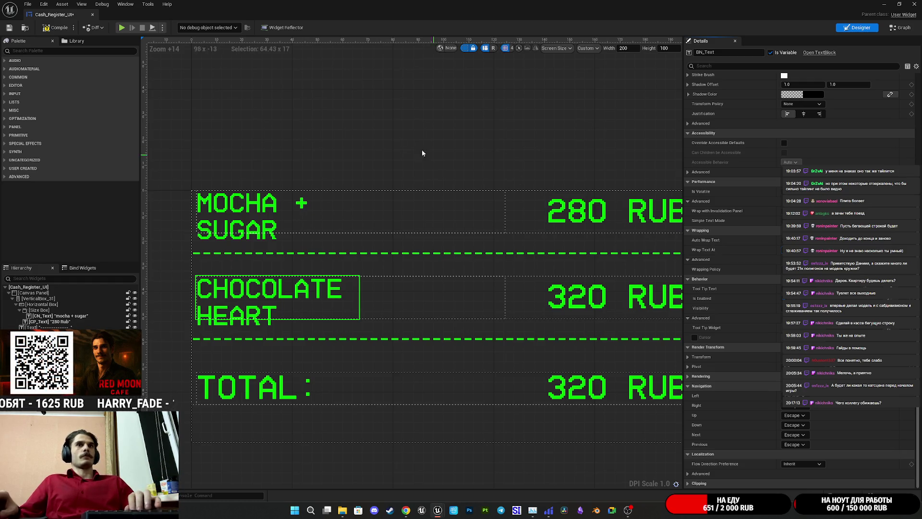
Step: Set CHOCOLATE HEART's wrap width to 50 and save the widget
{"action": "left_click", "coordinate": [52, 28]}
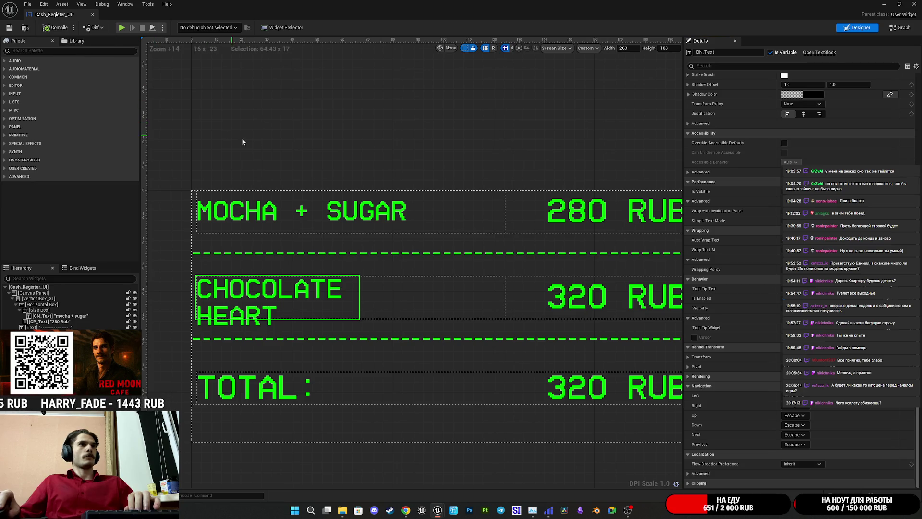
{"action": "scroll", "coordinate": [334, 173], "scroll_direction": "down", "scroll_amount": 3}
{"action": "scroll", "coordinate": [344, 239], "scroll_direction": "up", "scroll_amount": 5}
{"action": "scroll", "coordinate": [345, 239], "scroll_direction": "down", "scroll_amount": 2}
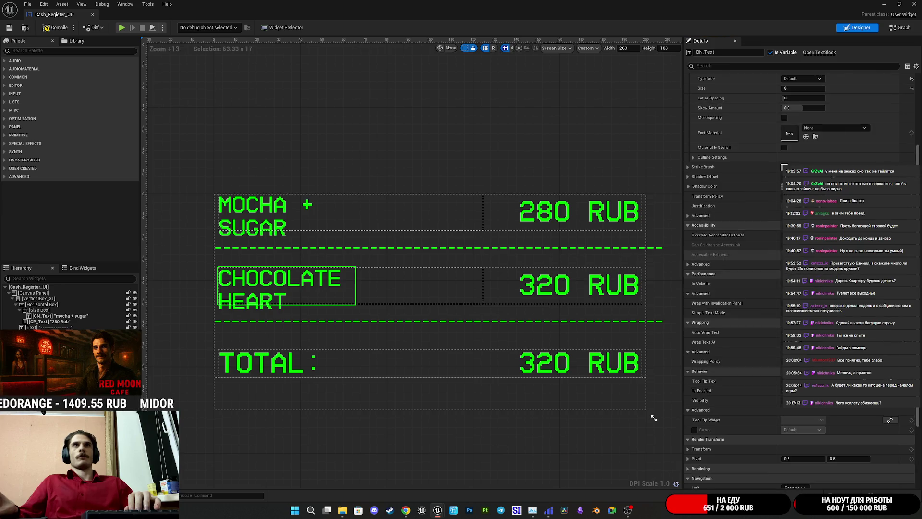
{"action": "left_click", "coordinate": [797, 411]}
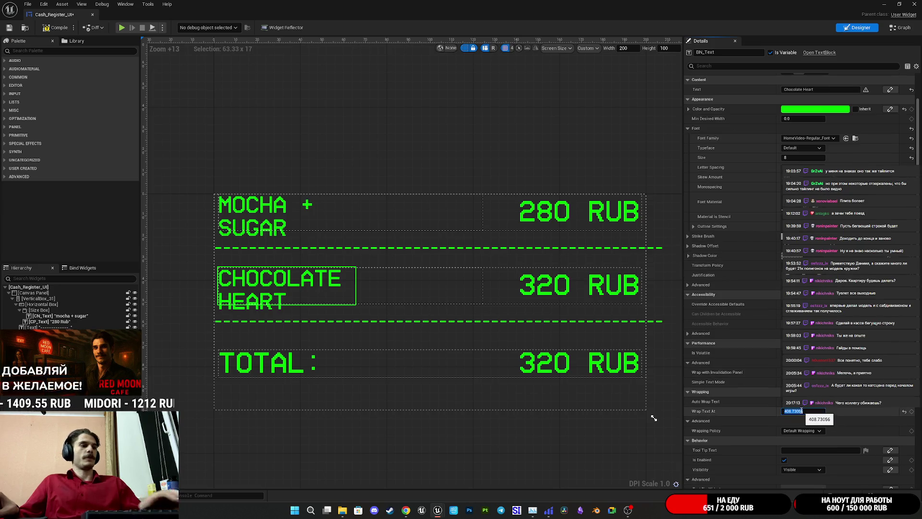
{"action": "type", "text": "50"}
{"action": "key", "text": "Return"}
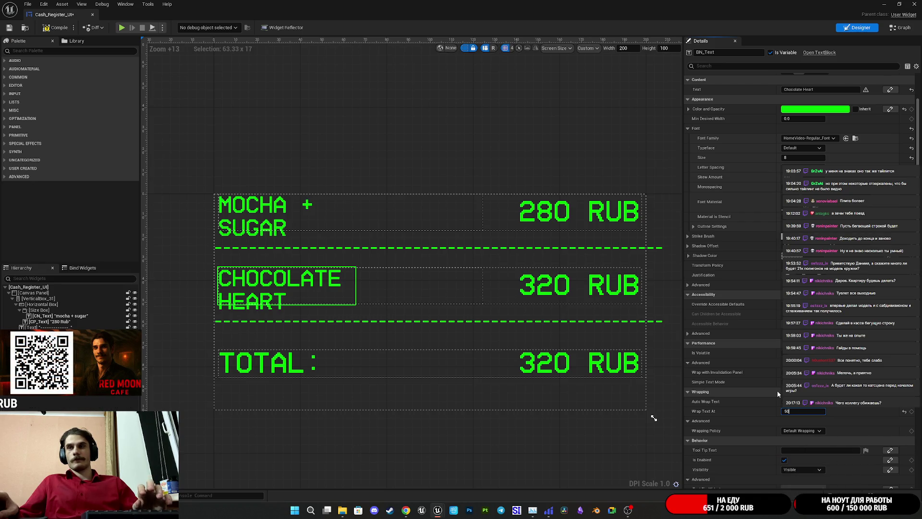
{"action": "key", "text": "Return"}
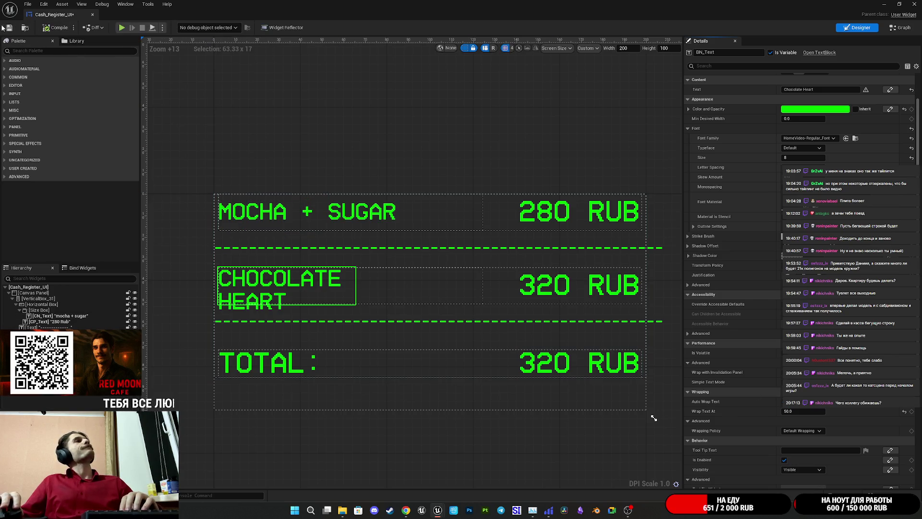
{"action": "left_click", "coordinate": [8, 27]}
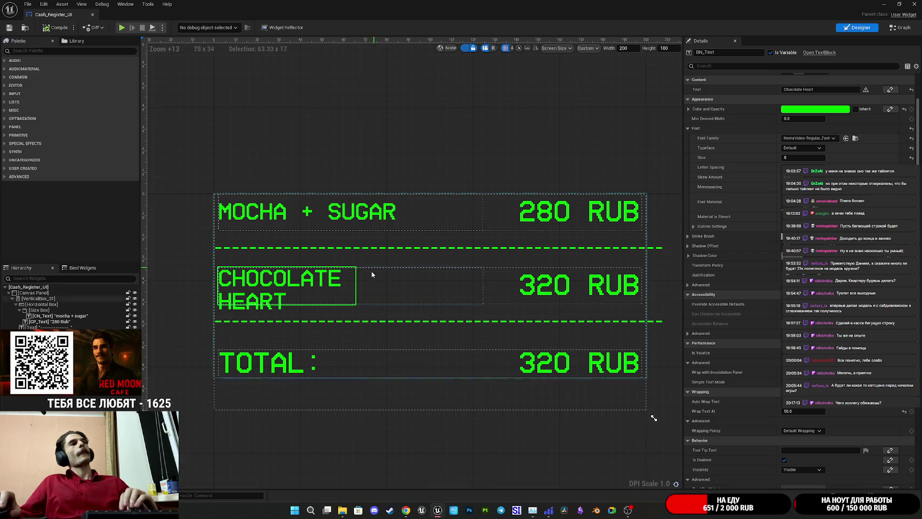
Step: Make CHOCOLATE HEART fill its slot both ways, turn off auto-wrap, and save
{"action": "scroll", "coordinate": [750, 223], "scroll_direction": "up", "scroll_amount": 2}
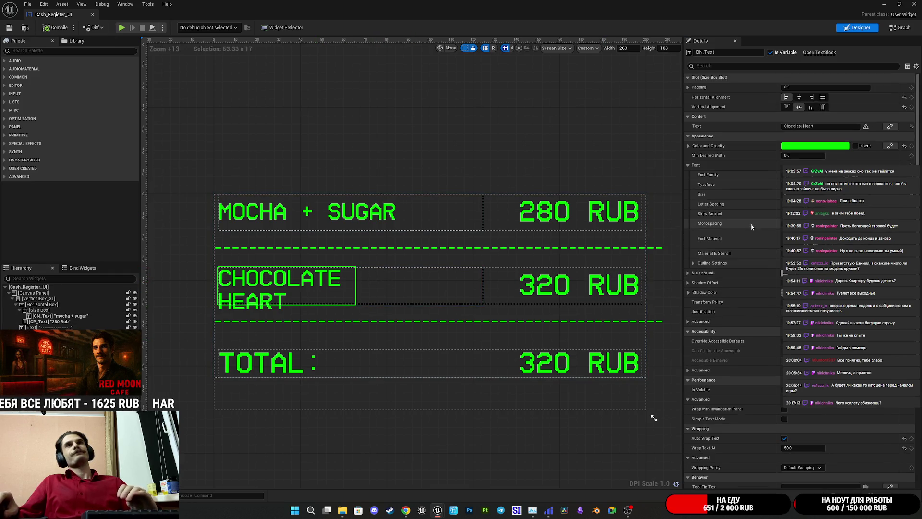
{"action": "left_click", "coordinate": [824, 108]}
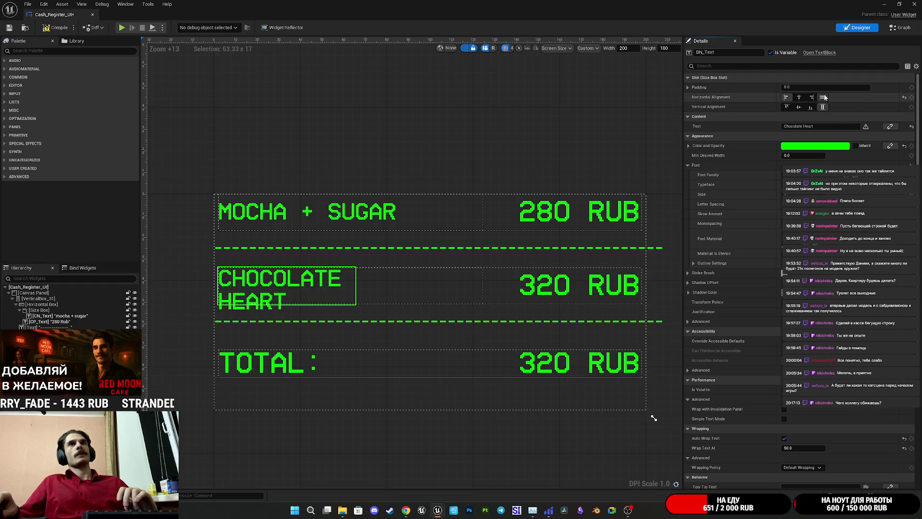
{"action": "left_click", "coordinate": [823, 98]}
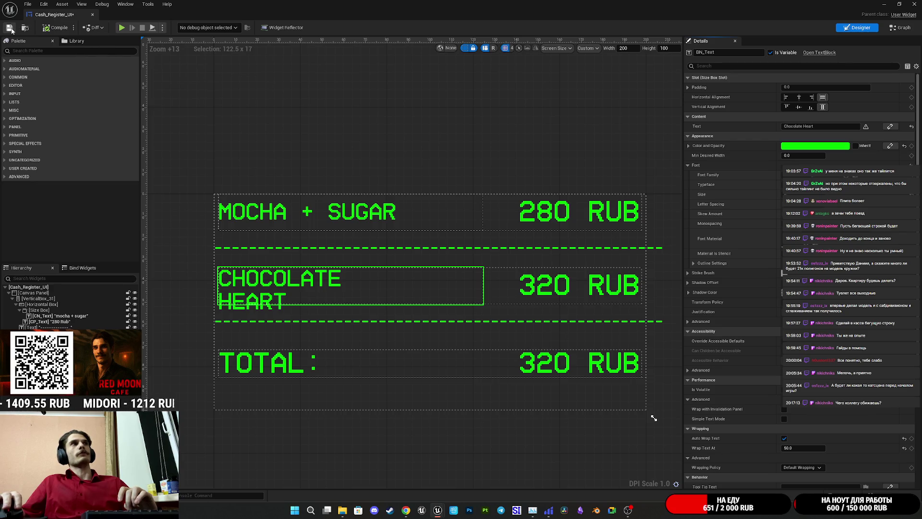
{"action": "scroll", "coordinate": [762, 355], "scroll_direction": "down", "scroll_amount": 3}
{"action": "left_click", "coordinate": [784, 357]}
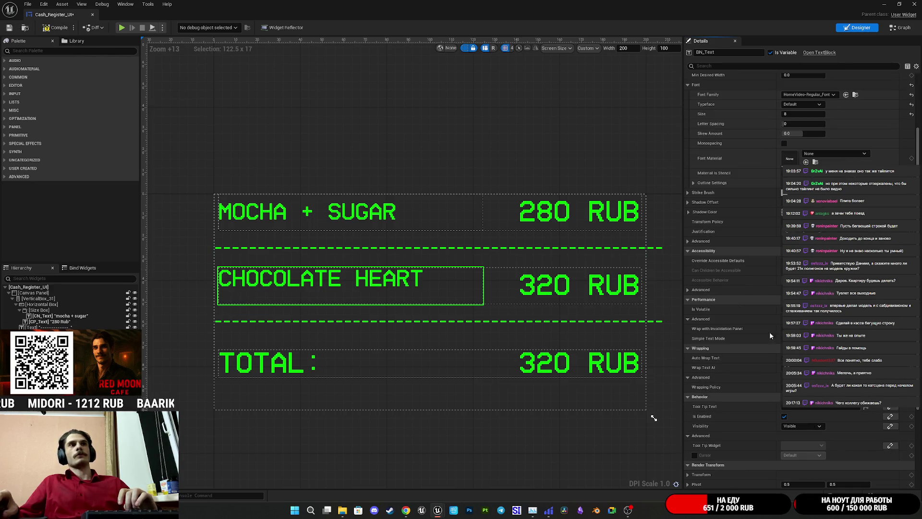
{"action": "left_click", "coordinate": [9, 28]}
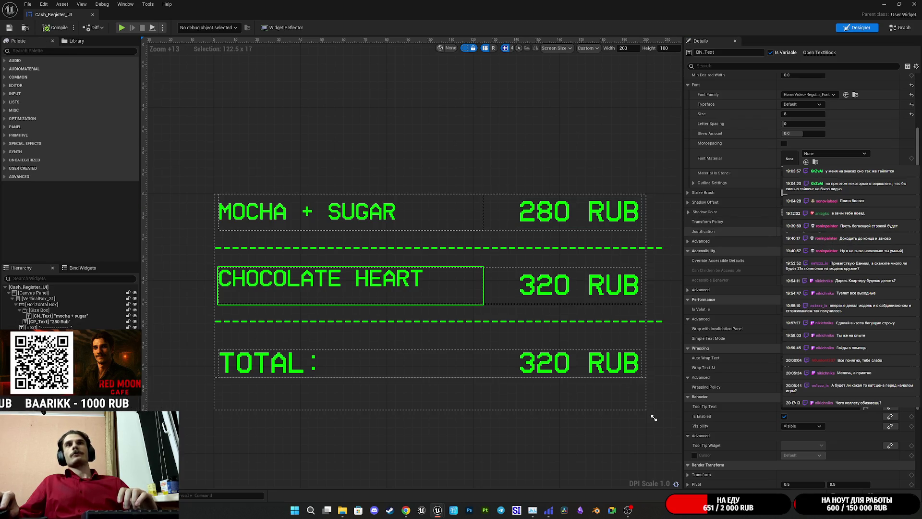
Step: Centre CHOCOLATE HEART vertically and set MOCHA + SUGAR horizontal alignment to Fill
{"action": "scroll", "coordinate": [751, 227], "scroll_direction": "up", "scroll_amount": 5}
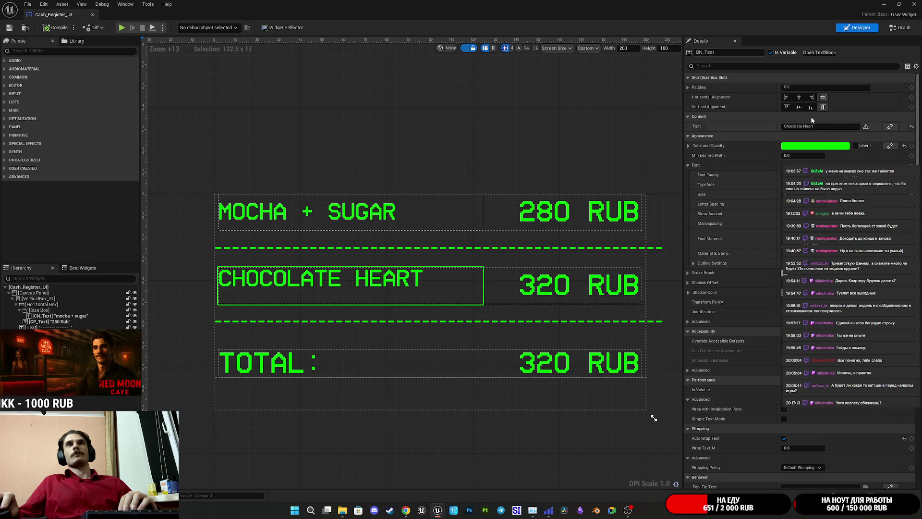
{"action": "left_click", "coordinate": [798, 106]}
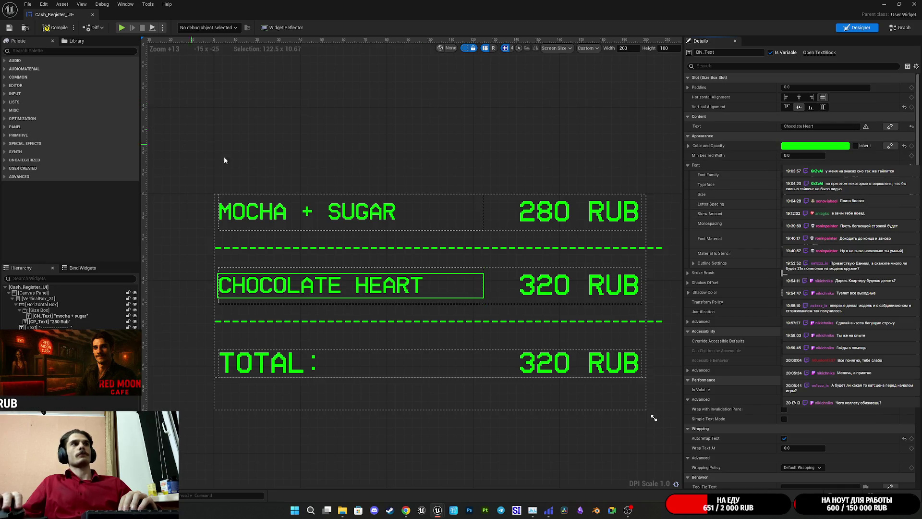
{"action": "left_click", "coordinate": [320, 215]}
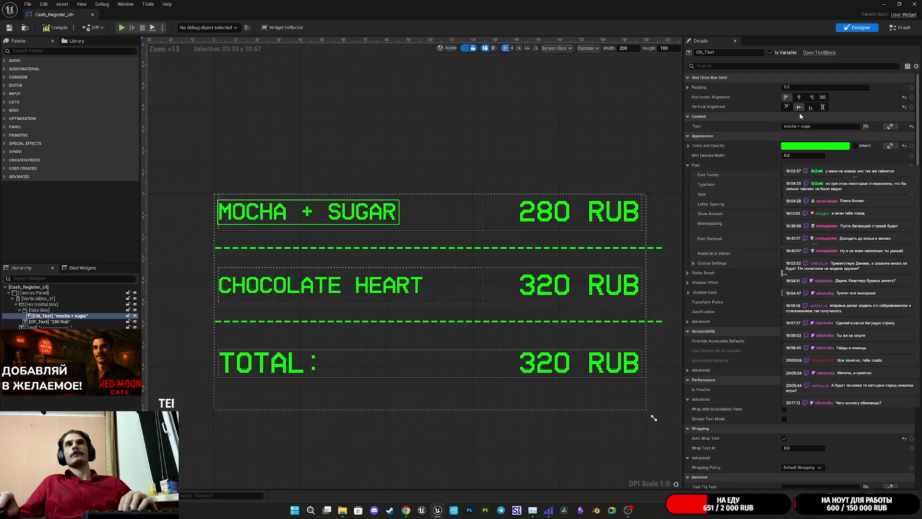
{"action": "left_click", "coordinate": [823, 97]}
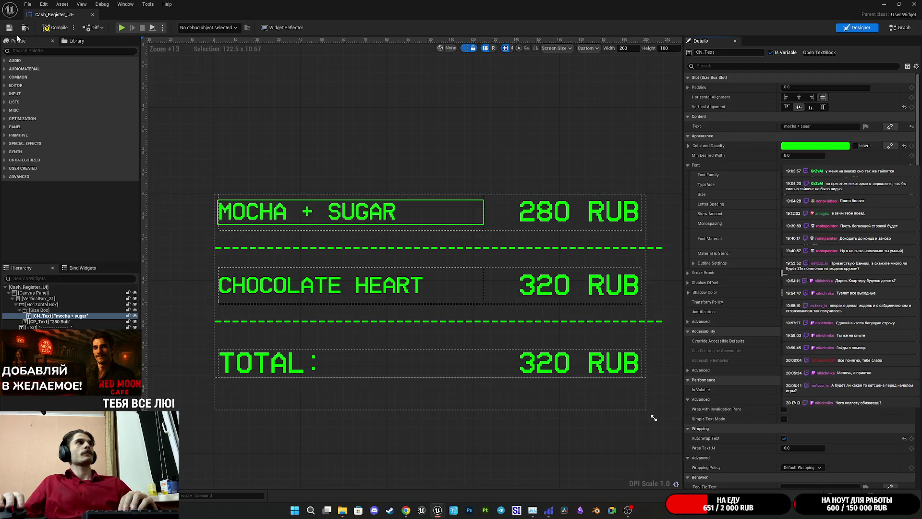
{"action": "scroll", "coordinate": [309, 180], "scroll_direction": "down", "scroll_amount": 1}
{"action": "scroll", "coordinate": [308, 180], "scroll_direction": "down", "scroll_amount": 1}
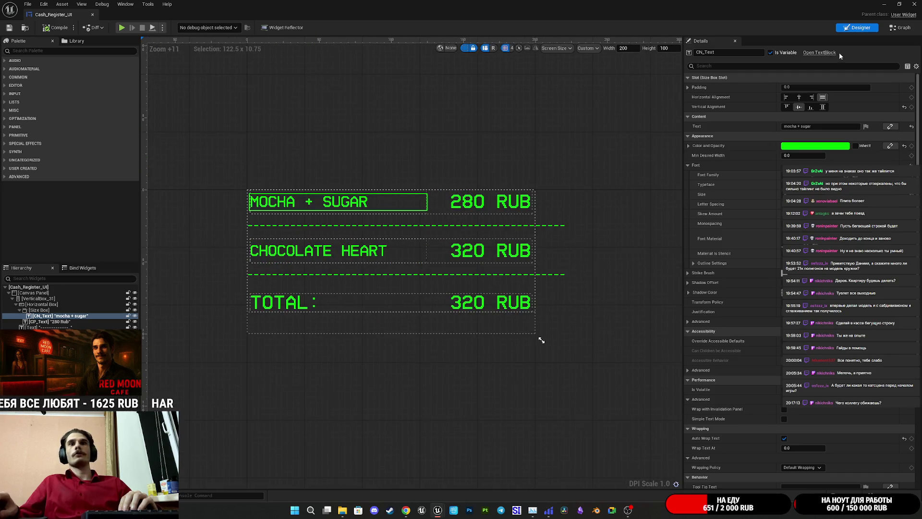
{"action": "key", "text": "alt+Tab"}
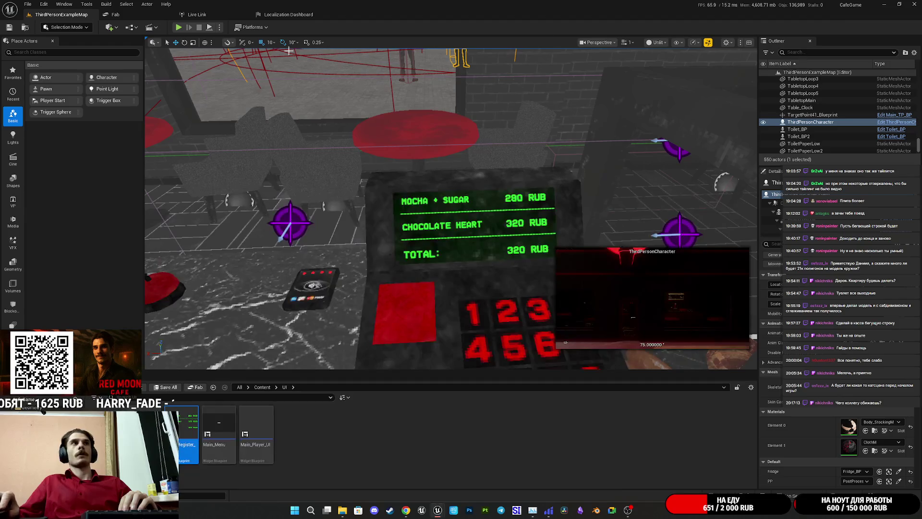
Step: Play In Editor fullscreen, walk around the café to the counter, and lid the cup
{"action": "left_click", "coordinate": [178, 27]}
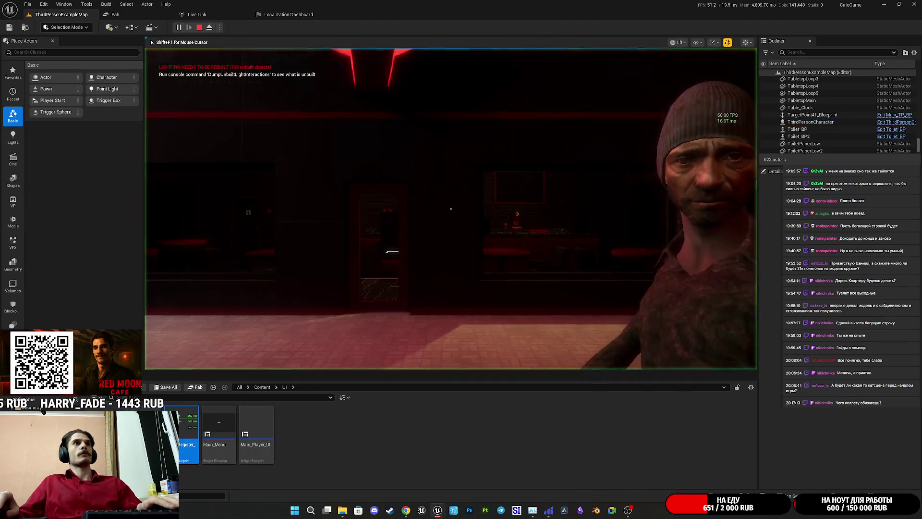
{"action": "key", "text": "F11"}
{"action": "key", "text": "w"}
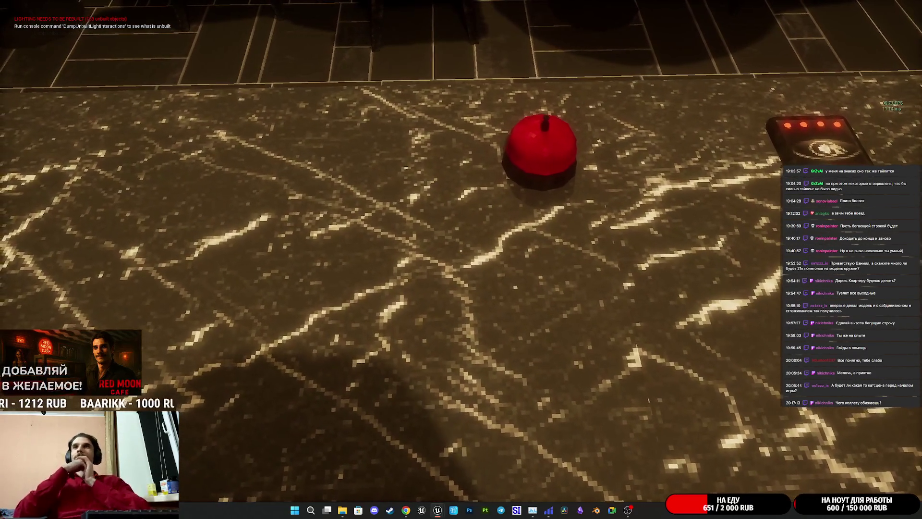
{"action": "key", "text": "a"}
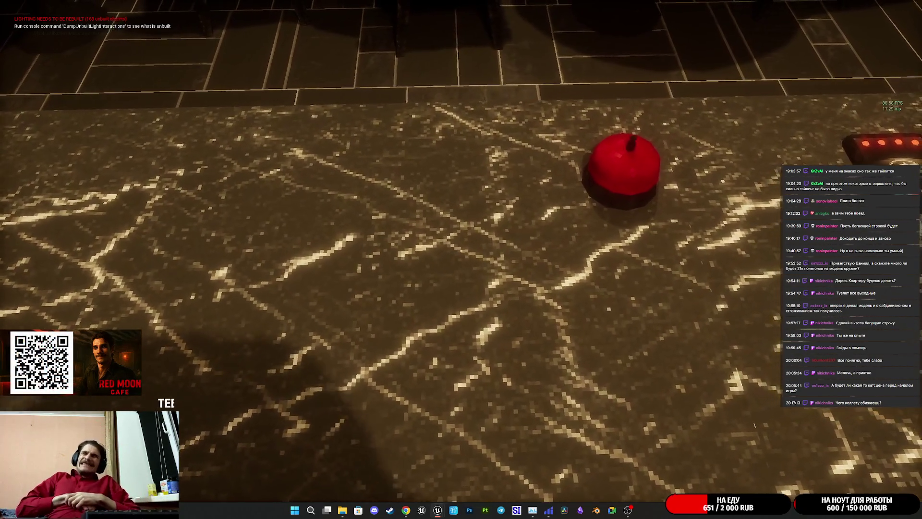
{"action": "key", "text": "d"}
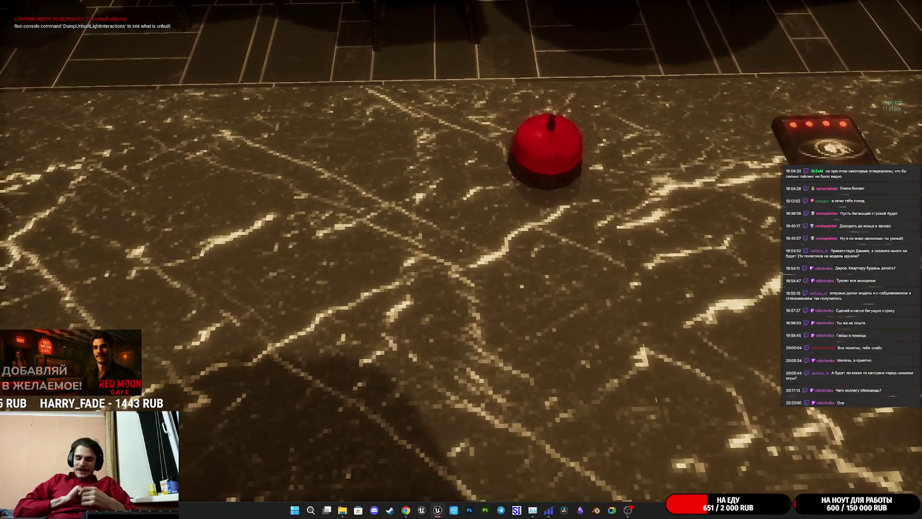
{"action": "key", "text": "a"}
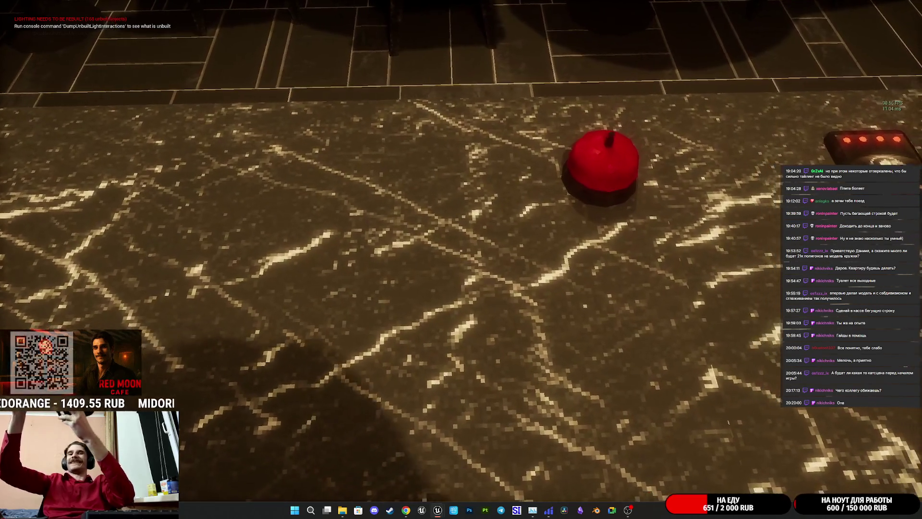
{"action": "key", "text": "d"}
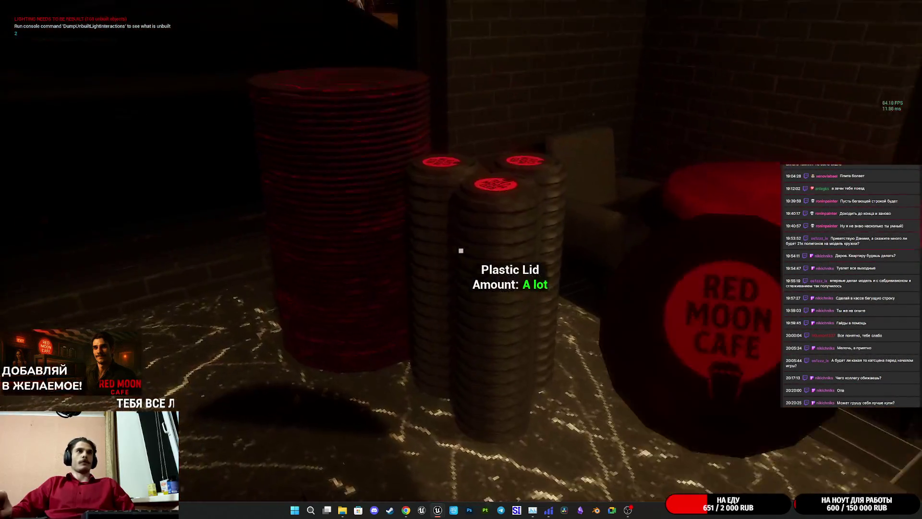
{"action": "left_click", "coordinate": [461, 250]}
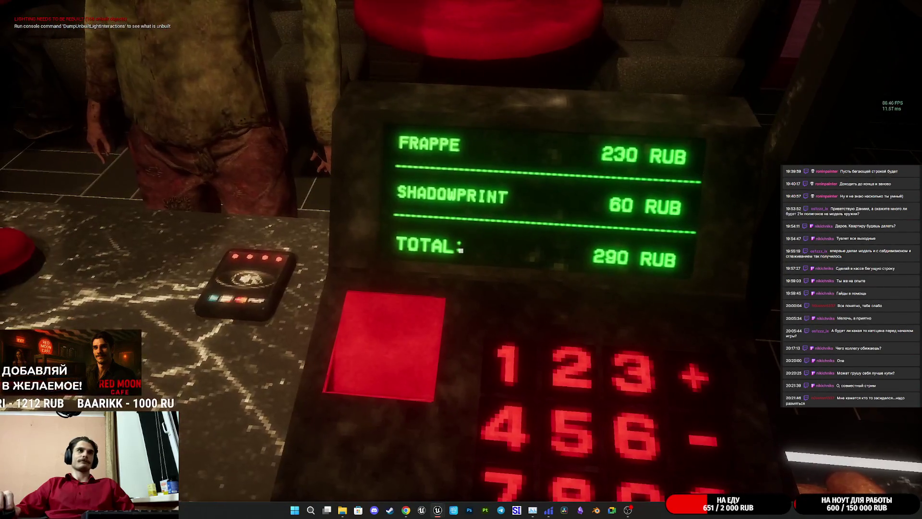
Step: End the play test after the receipt shows FRAPPE 230, SHADOWPRINT 60, total 290 RUB
{"action": "key", "text": "Escape"}
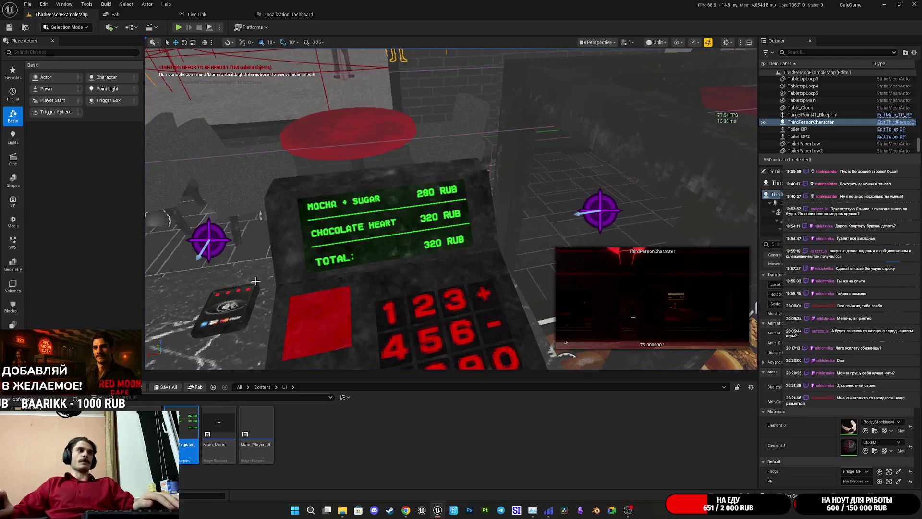
Step: Launch the game as a Standalone Game from the Play options dropdown
{"action": "left_click", "coordinate": [220, 29]}
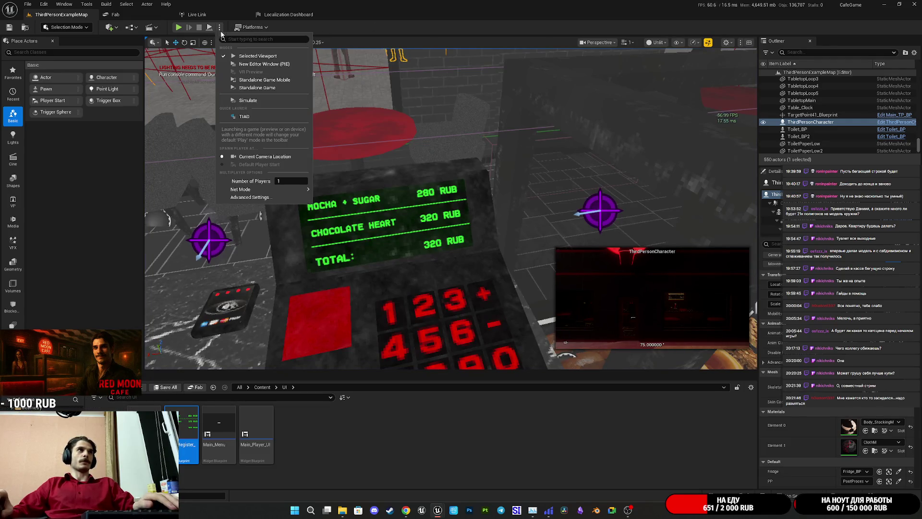
{"action": "left_click", "coordinate": [279, 87]}
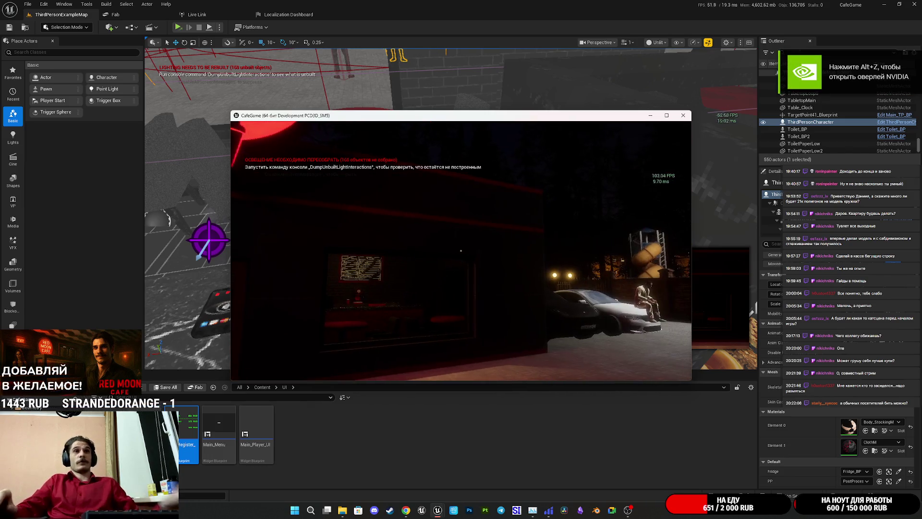
{"action": "key", "text": "super"}
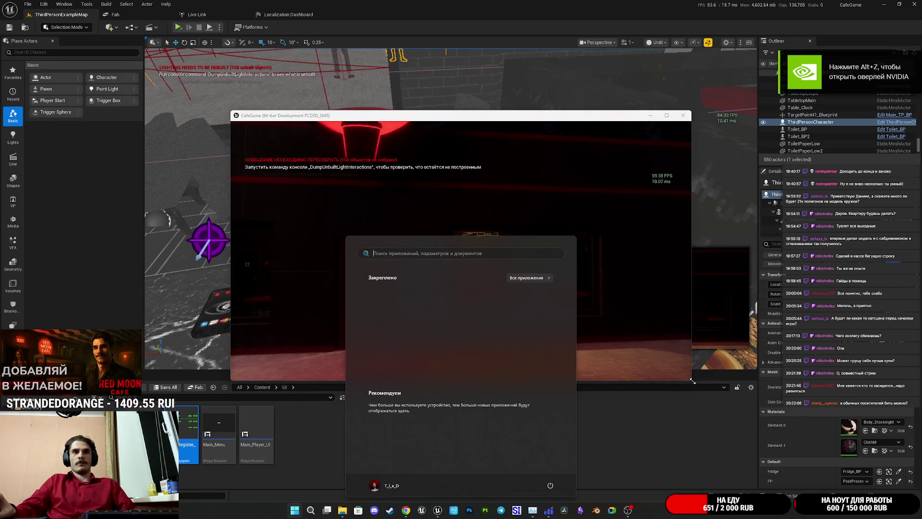
{"action": "key", "text": "super"}
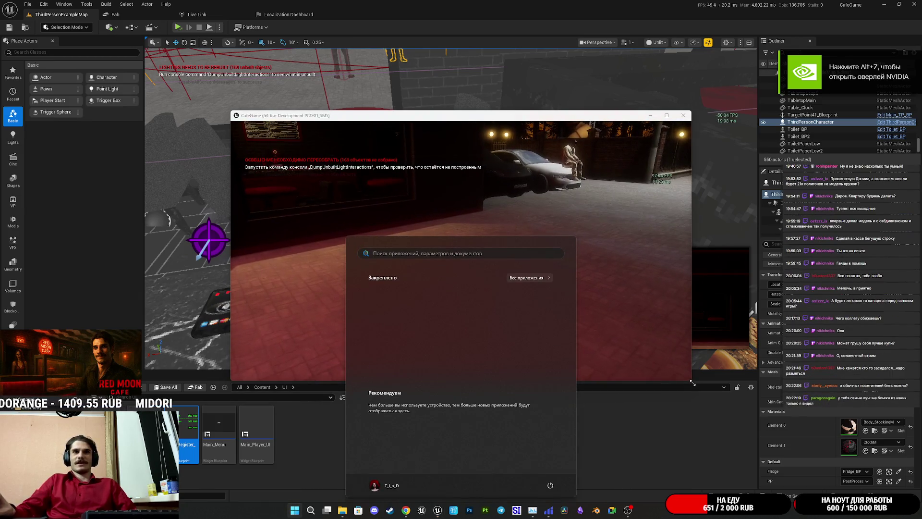
{"action": "key", "text": "super"}
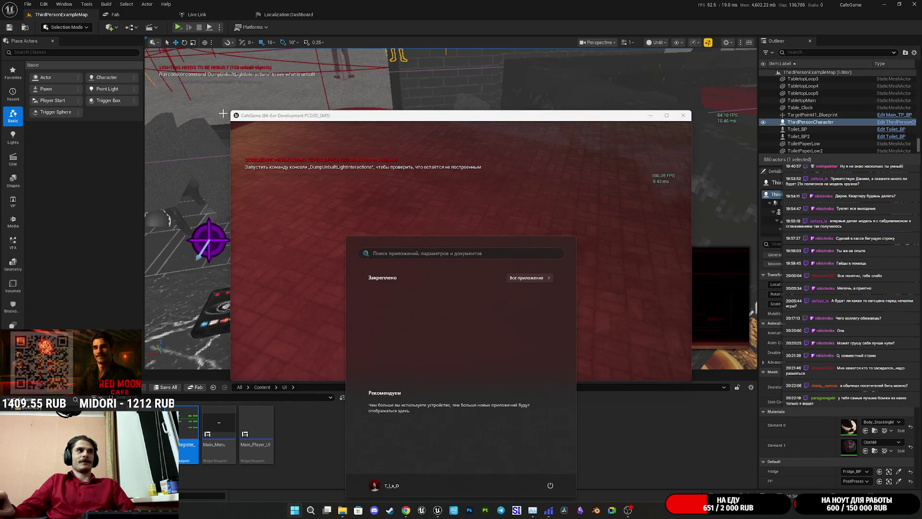
{"action": "key", "text": "super"}
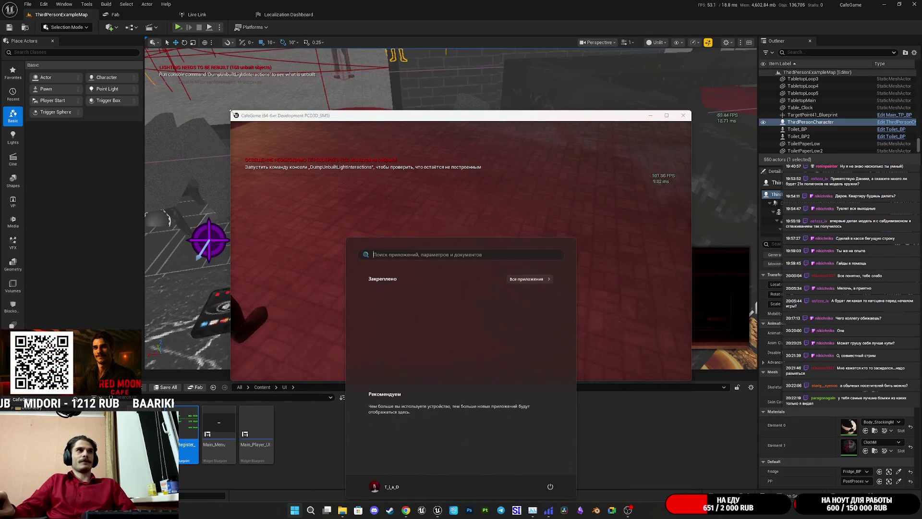
{"action": "key", "text": "super"}
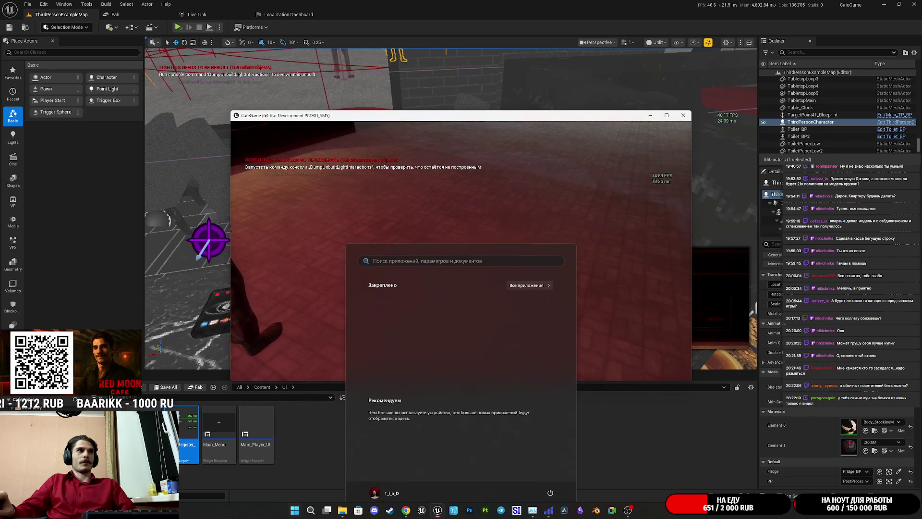
{"action": "key", "text": "super"}
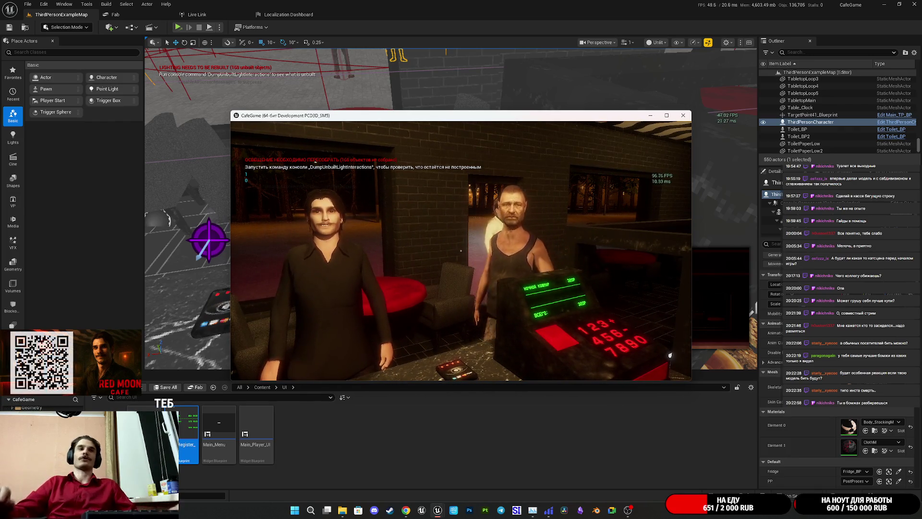
Step: Check the Russian receipt ФРАППЕ +САХАР 230Р at the register, then serve a lidded red cup
{"action": "key", "text": "e"}
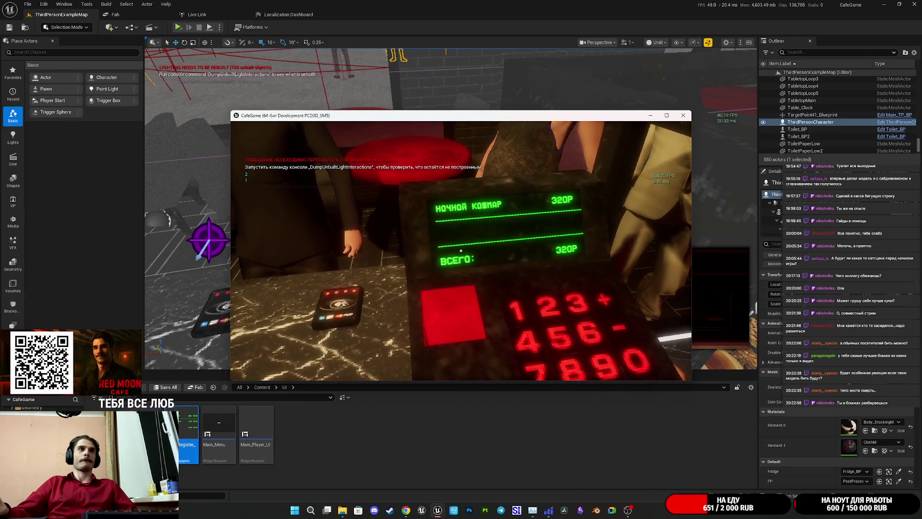
{"action": "key", "text": "e"}
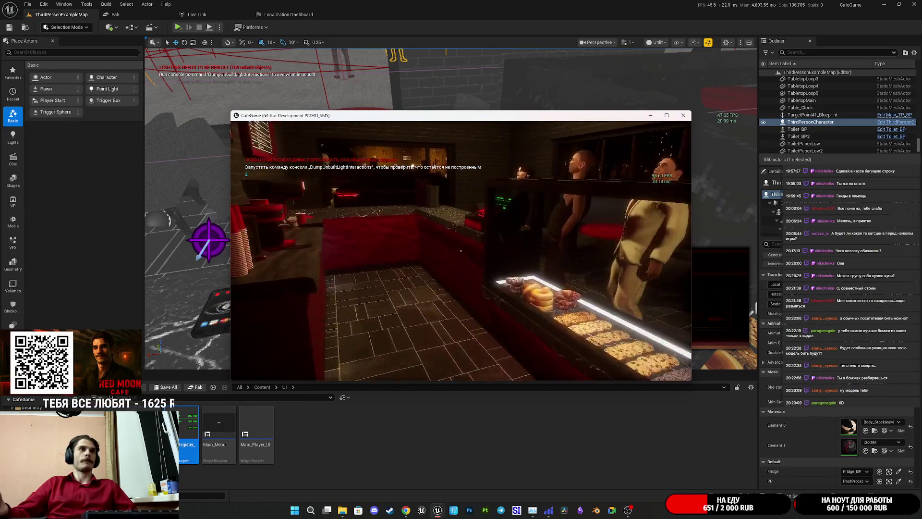
{"action": "key", "text": "e"}
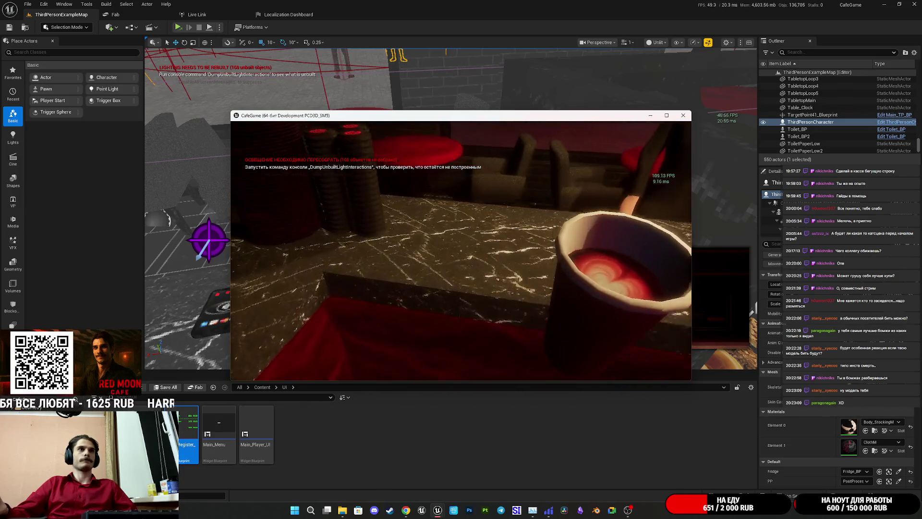
{"action": "key", "text": "e"}
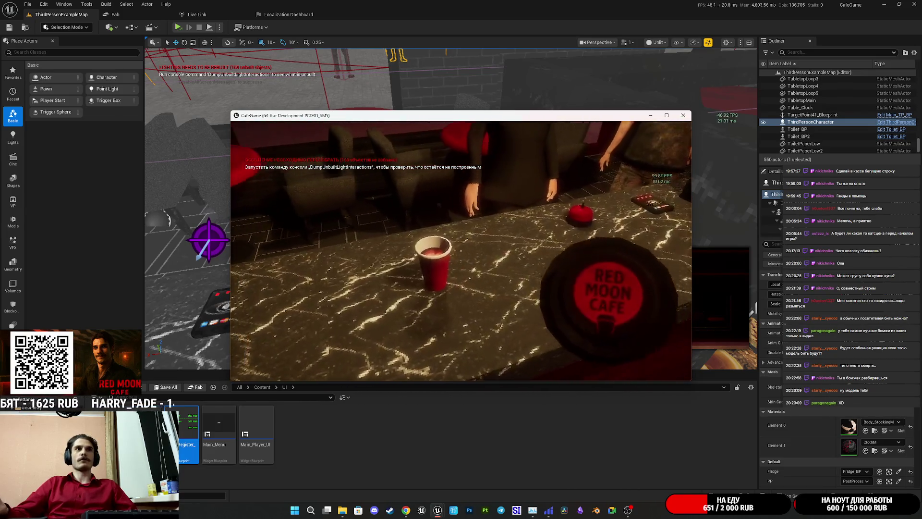
{"action": "key", "text": "e"}
{"action": "key", "text": "e"}
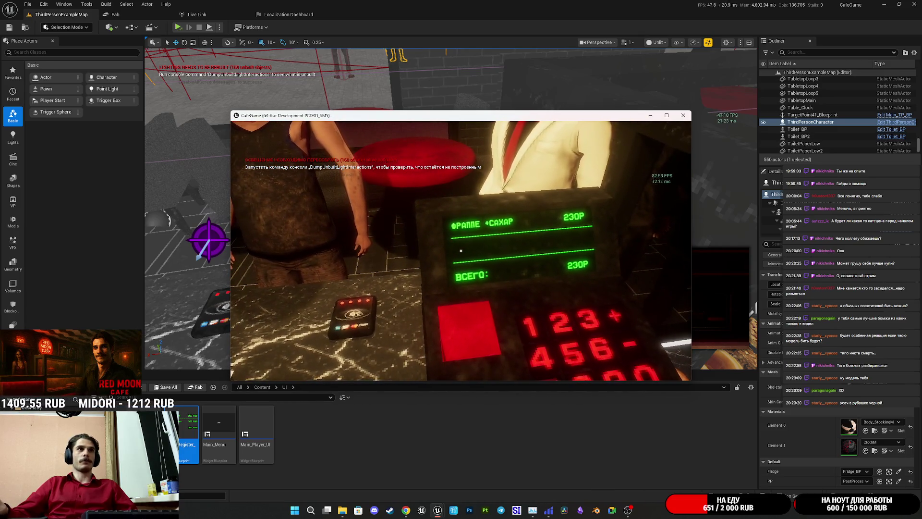
{"action": "key", "text": "Escape"}
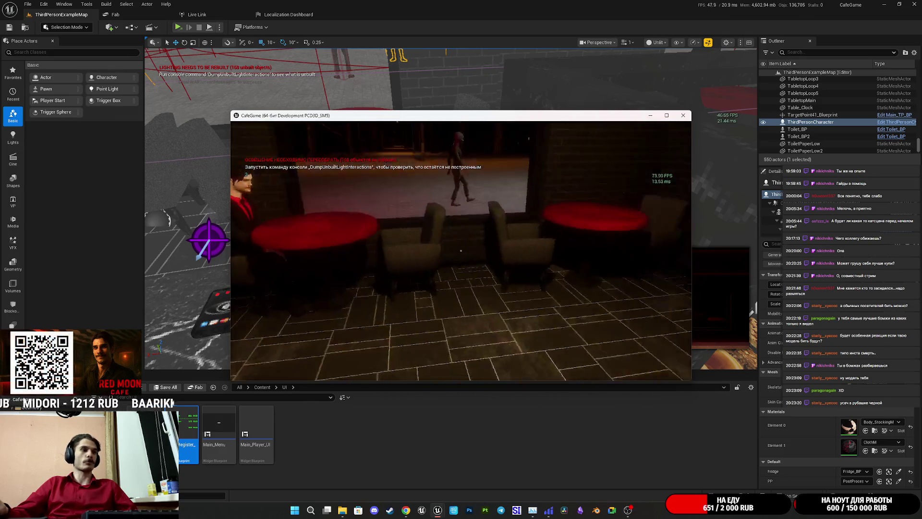
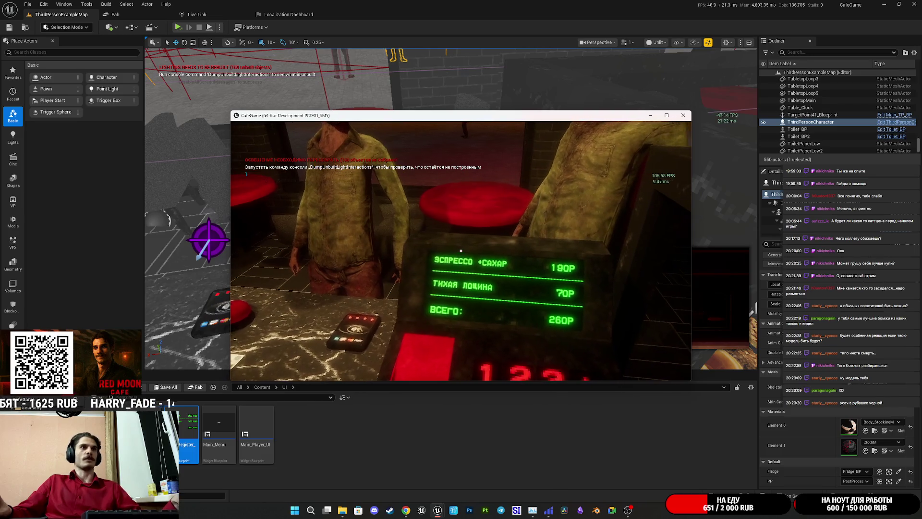
Step: Close the running CafeGame window and look through the Select menu without choosing anything
{"action": "key", "text": "super"}
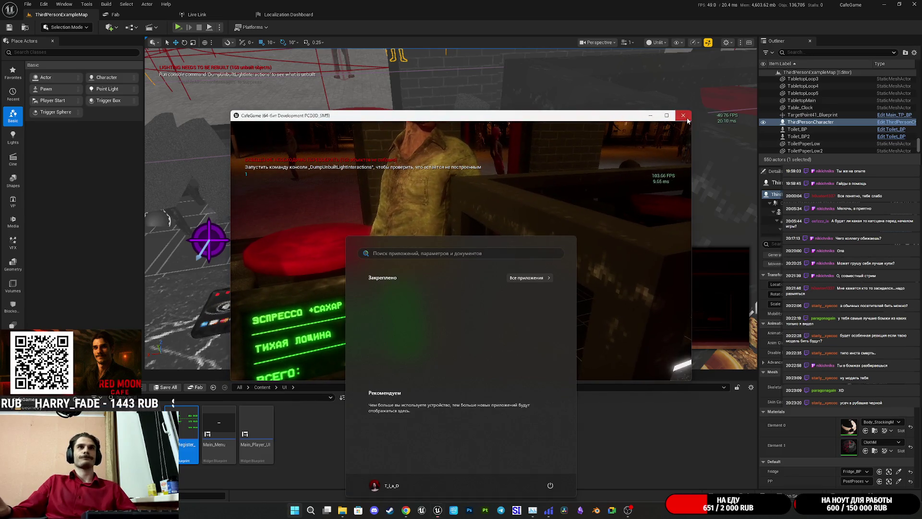
{"action": "left_click", "coordinate": [686, 118]}
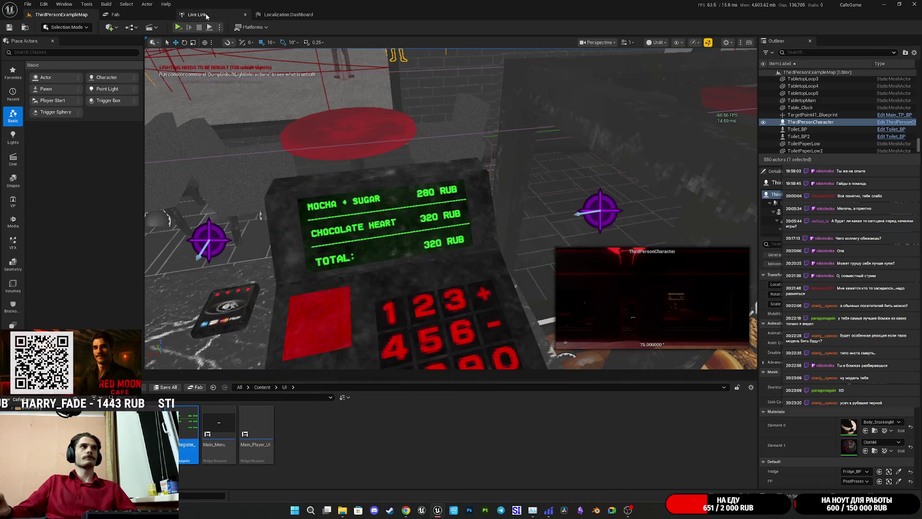
{"action": "left_click", "coordinate": [125, 4]}
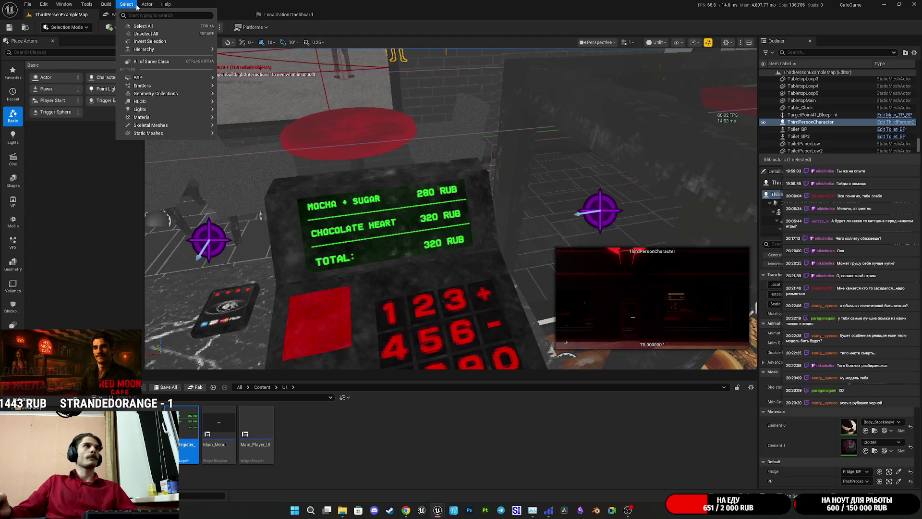
{"action": "left_click", "coordinate": [287, 14]}
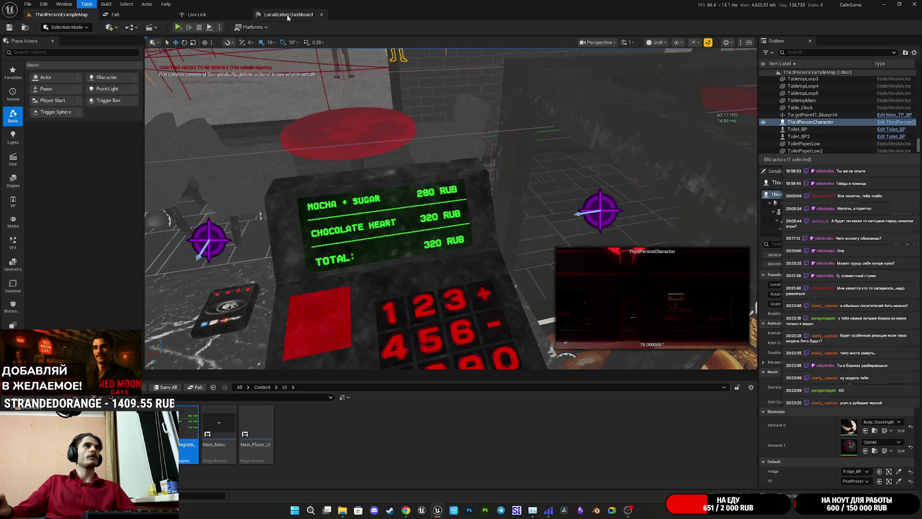
Step: From the Localization Dashboard, open the Russian translations, filtered to Completed entries
{"action": "left_click", "coordinate": [286, 14]}
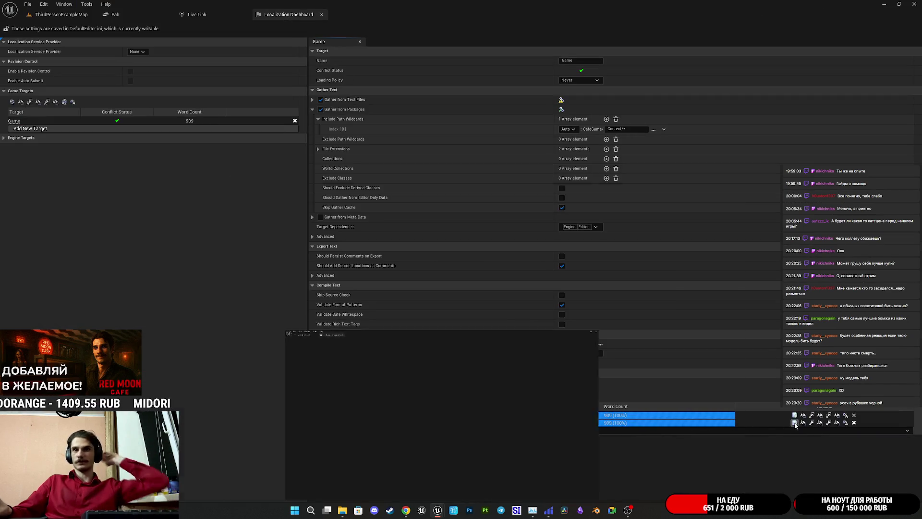
{"action": "left_click", "coordinate": [794, 422]}
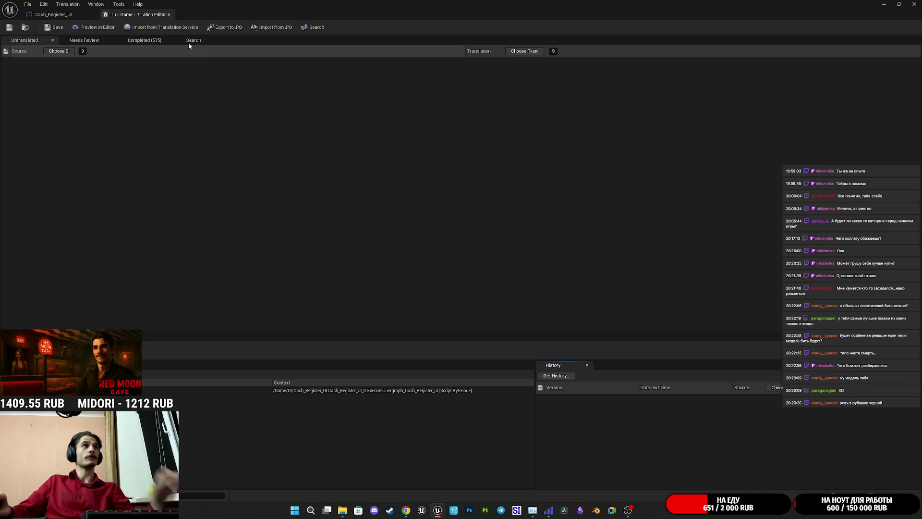
{"action": "left_click", "coordinate": [144, 40]}
Step: Scroll through the 515 completed Russian translations, then close the Translation Editor
{"action": "scroll", "coordinate": [525, 120], "scroll_direction": "down", "scroll_amount": 10}
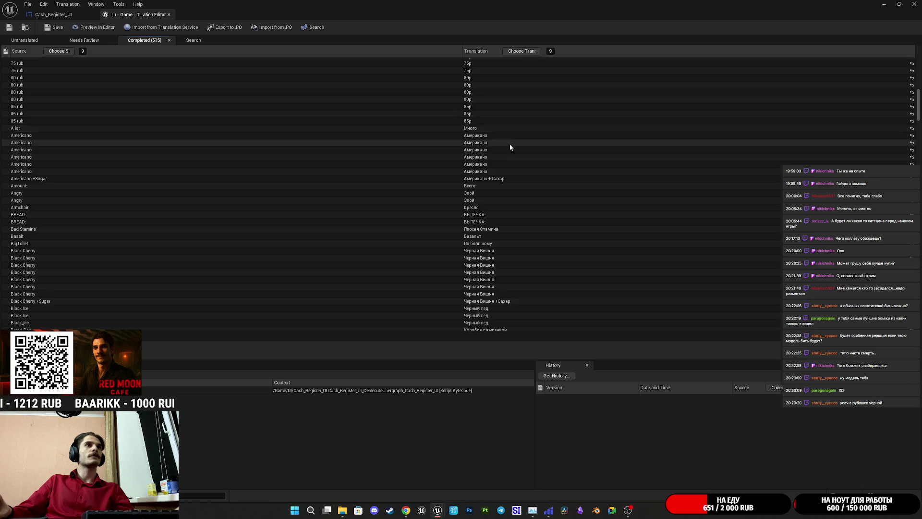
{"action": "scroll", "coordinate": [508, 156], "scroll_direction": "down", "scroll_amount": 7}
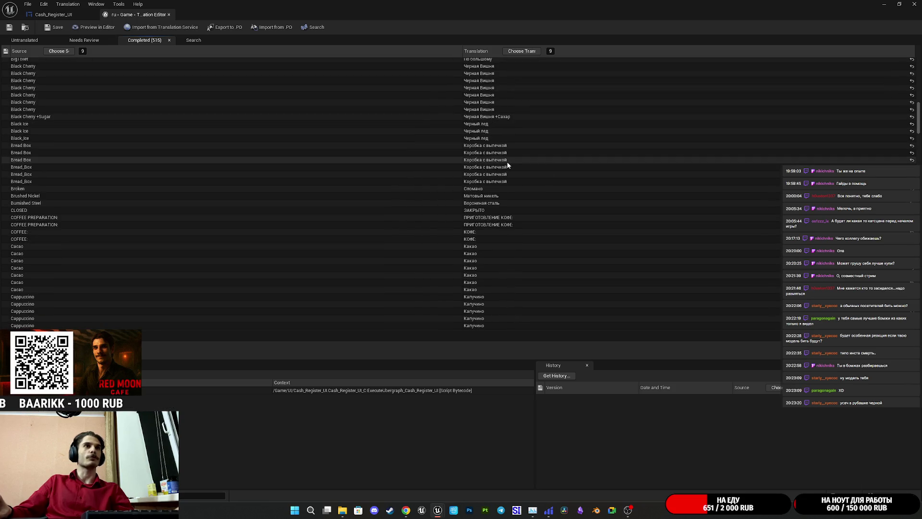
{"action": "scroll", "coordinate": [508, 159], "scroll_direction": "down", "scroll_amount": 5}
{"action": "scroll", "coordinate": [508, 158], "scroll_direction": "down", "scroll_amount": 10}
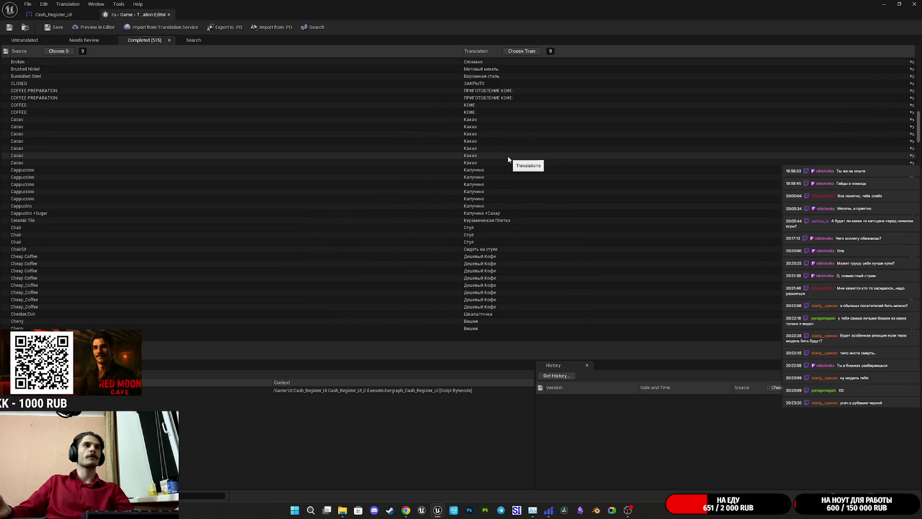
{"action": "scroll", "coordinate": [508, 165], "scroll_direction": "down", "scroll_amount": 8}
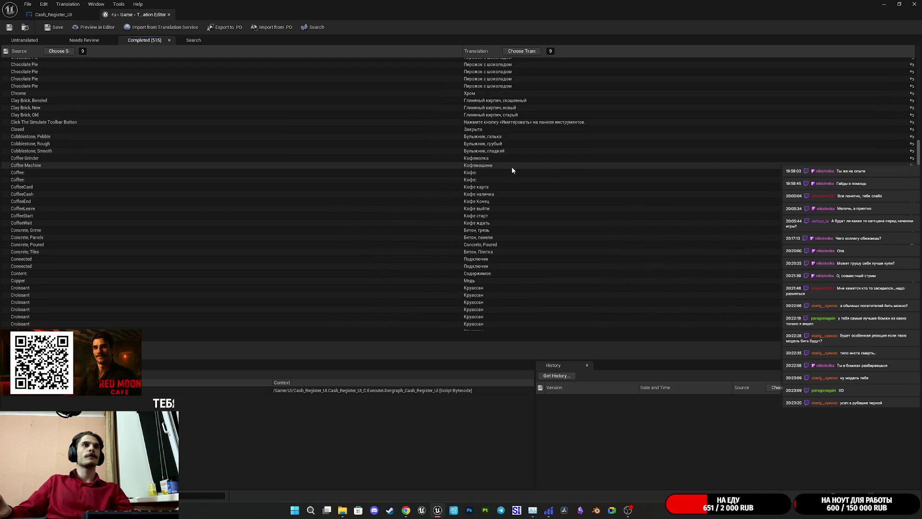
{"action": "scroll", "coordinate": [492, 175], "scroll_direction": "down", "scroll_amount": 3}
{"action": "scroll", "coordinate": [494, 168], "scroll_direction": "up", "scroll_amount": 2}
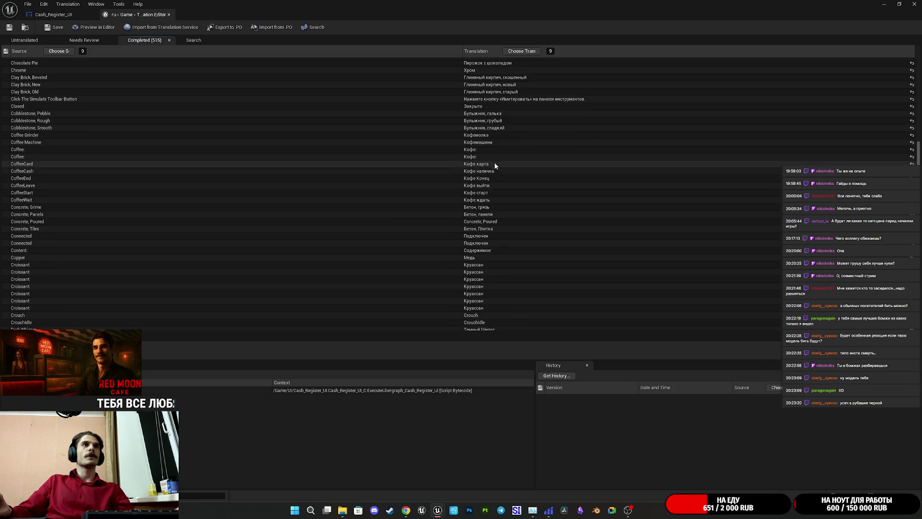
{"action": "scroll", "coordinate": [499, 125], "scroll_direction": "down", "scroll_amount": 7}
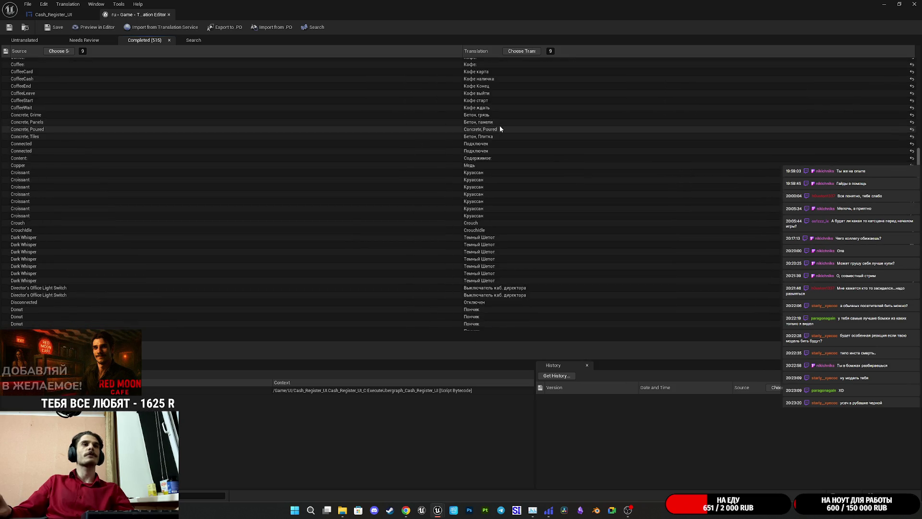
{"action": "scroll", "coordinate": [514, 204], "scroll_direction": "down", "scroll_amount": 10}
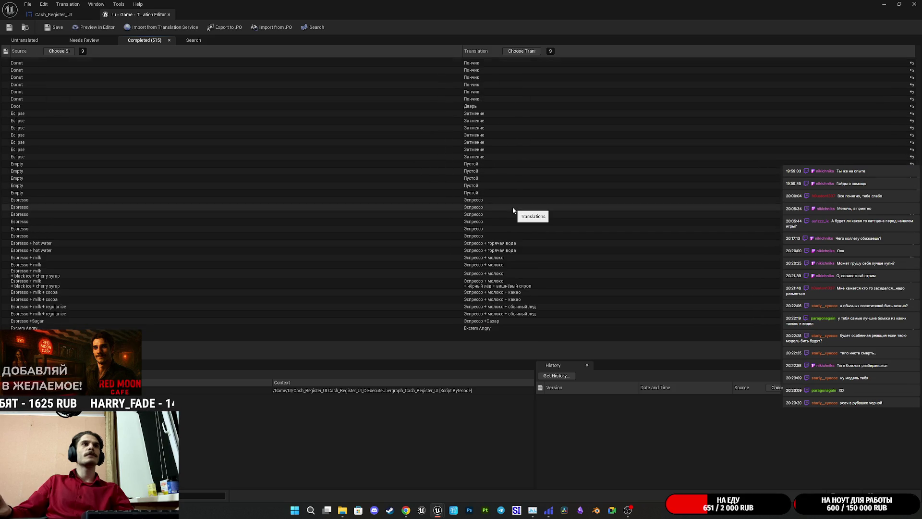
{"action": "scroll", "coordinate": [513, 210], "scroll_direction": "down", "scroll_amount": 6}
{"action": "scroll", "coordinate": [497, 236], "scroll_direction": "down", "scroll_amount": 4}
{"action": "scroll", "coordinate": [513, 258], "scroll_direction": "down", "scroll_amount": 6}
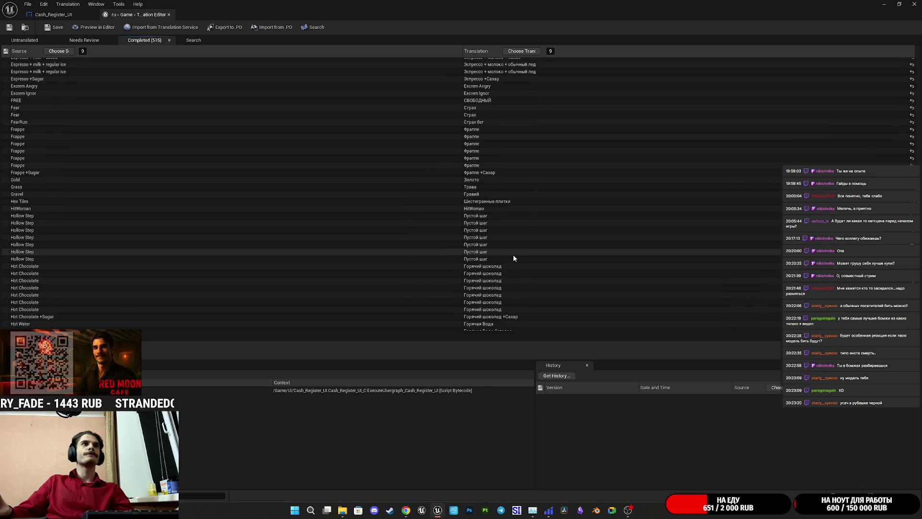
{"action": "scroll", "coordinate": [513, 257], "scroll_direction": "down", "scroll_amount": 8}
{"action": "scroll", "coordinate": [514, 258], "scroll_direction": "down", "scroll_amount": 3}
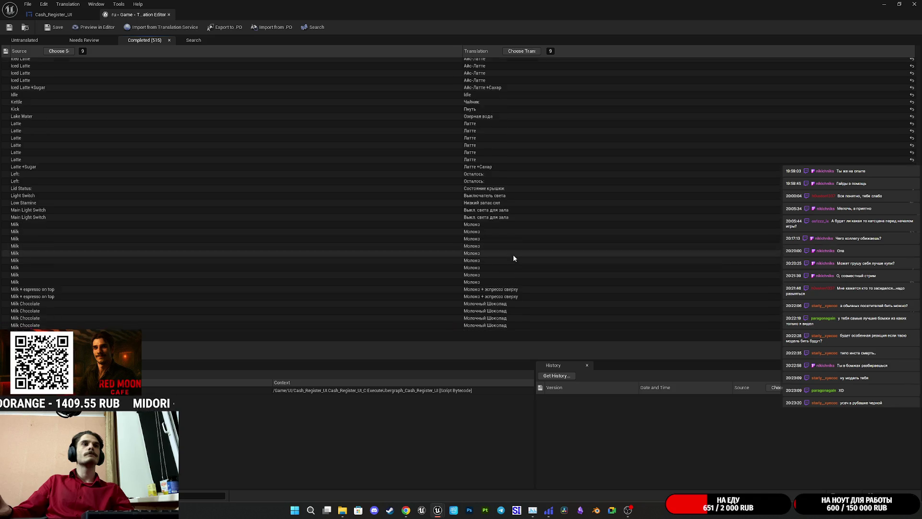
{"action": "scroll", "coordinate": [513, 258], "scroll_direction": "down", "scroll_amount": 10}
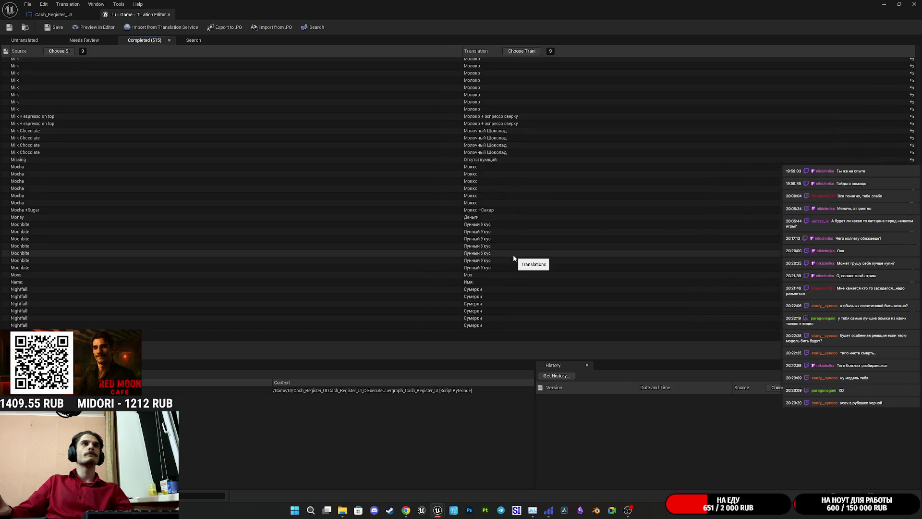
{"action": "scroll", "coordinate": [513, 258], "scroll_direction": "down", "scroll_amount": 11}
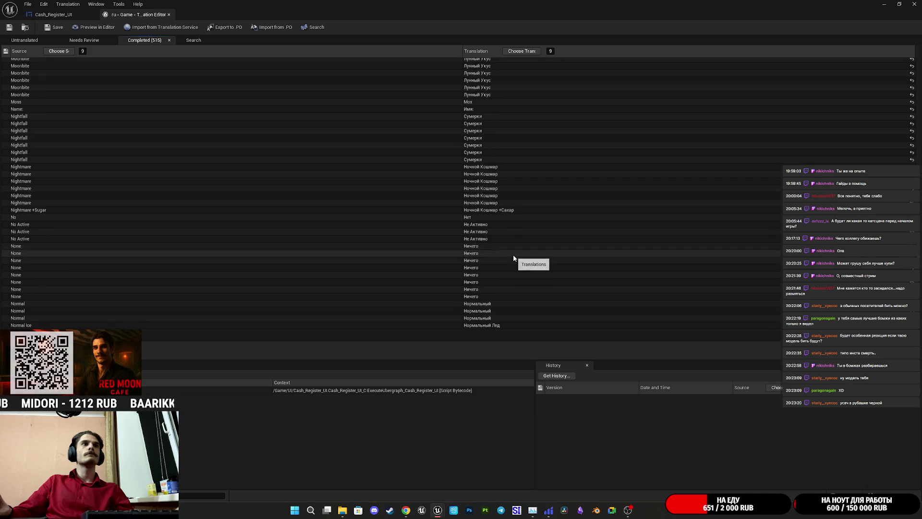
{"action": "scroll", "coordinate": [513, 257], "scroll_direction": "down", "scroll_amount": 5}
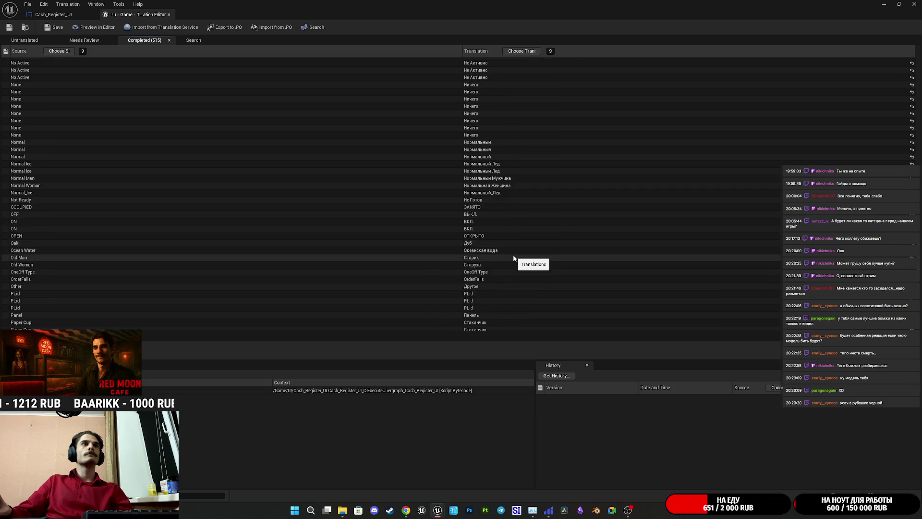
{"action": "scroll", "coordinate": [513, 257], "scroll_direction": "down", "scroll_amount": 6}
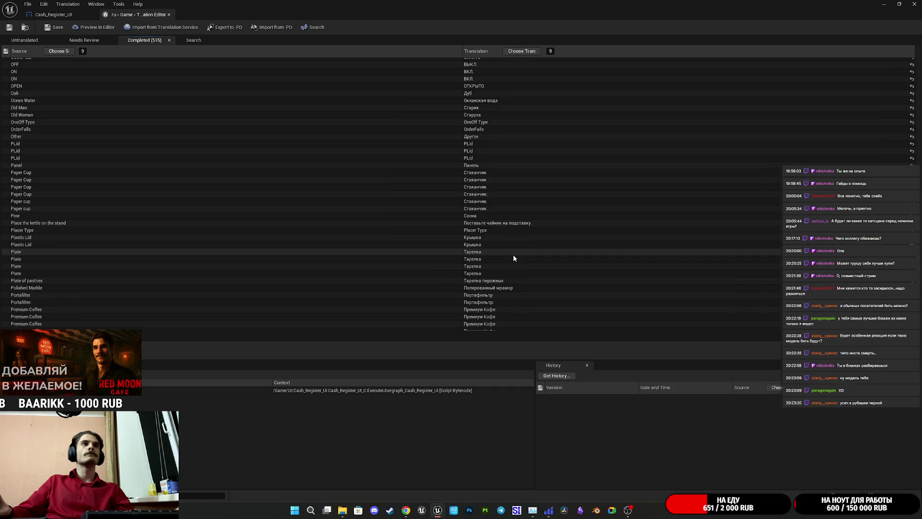
{"action": "scroll", "coordinate": [514, 241], "scroll_direction": "down", "scroll_amount": 6}
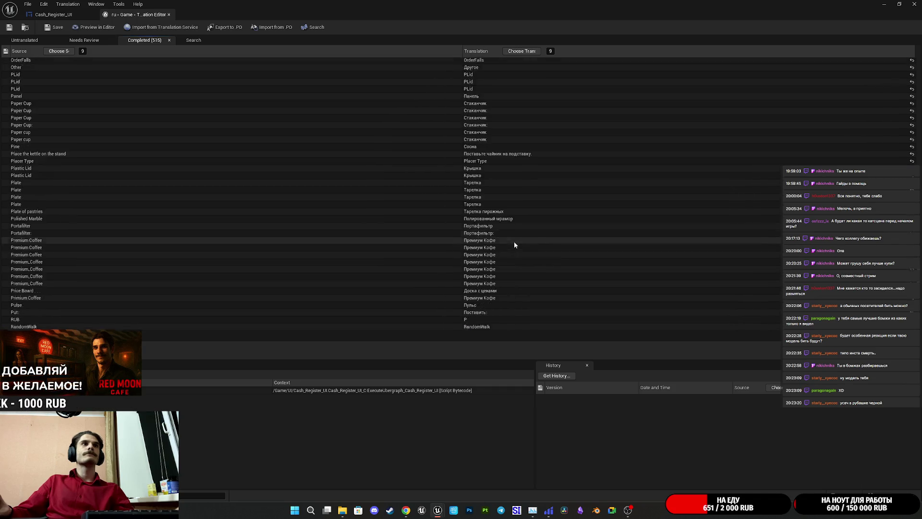
{"action": "scroll", "coordinate": [513, 245], "scroll_direction": "down", "scroll_amount": 3}
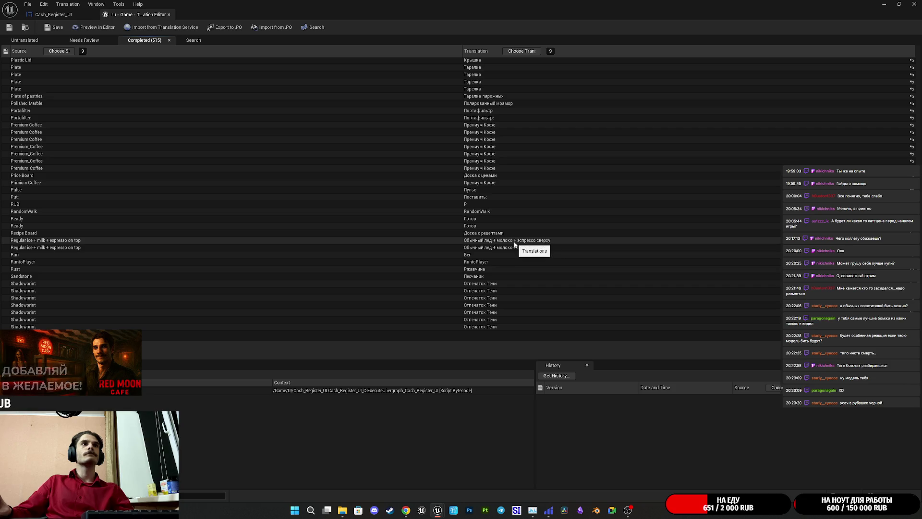
{"action": "scroll", "coordinate": [514, 245], "scroll_direction": "down", "scroll_amount": 4}
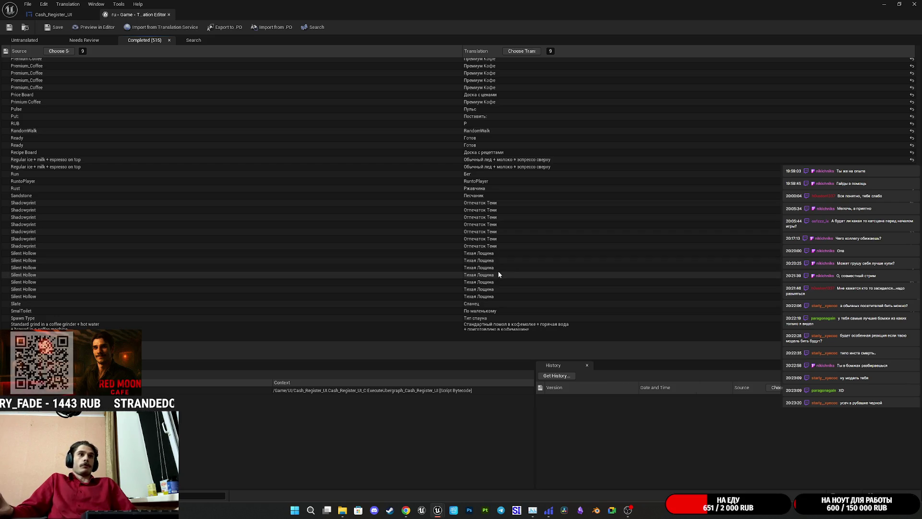
{"action": "left_click", "coordinate": [169, 15]}
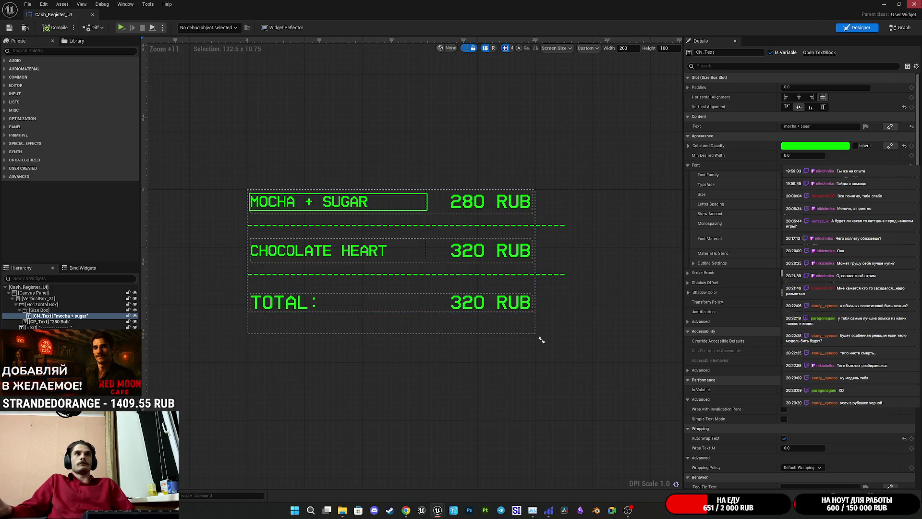
Step: Close the Cash_Register_UI widget editor and fly the level view to the coffee menu board
{"action": "left_click", "coordinate": [915, 4]}
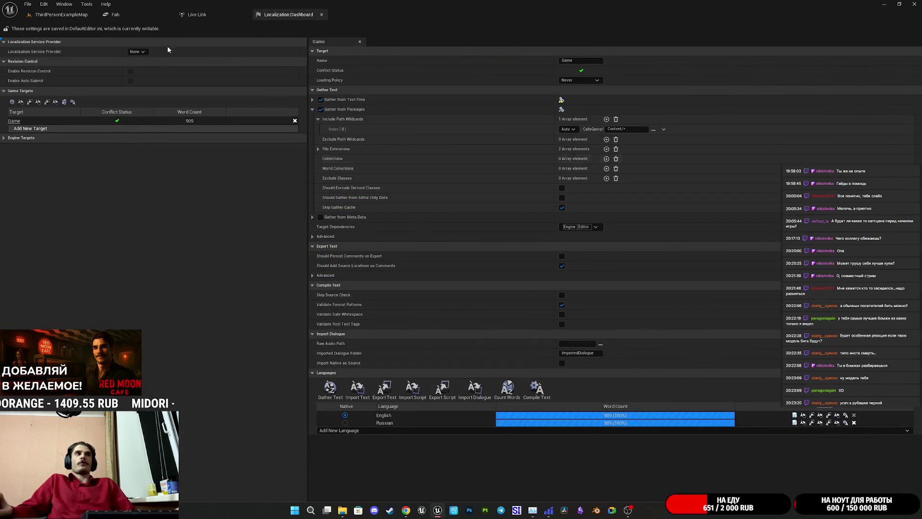
{"action": "left_click", "coordinate": [63, 16]}
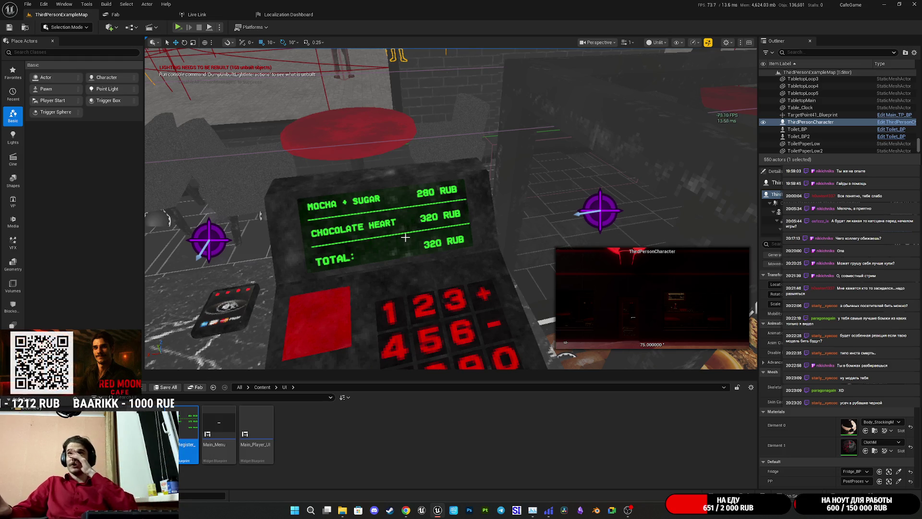
{"action": "mouse_move", "coordinate": [394, 242]}
{"action": "left_mouse_down"}
{"action": "mouse_move", "coordinate": [345, 235]}
{"action": "mouse_move", "coordinate": [365, 216]}
{"action": "mouse_move", "coordinate": [685, 208]}
{"action": "left_mouse_up"}
Step: Focus the view, fly to the café counter and select the seated Sitting2 character
{"action": "scroll", "coordinate": [686, 207], "scroll_direction": "up", "scroll_amount": 5}
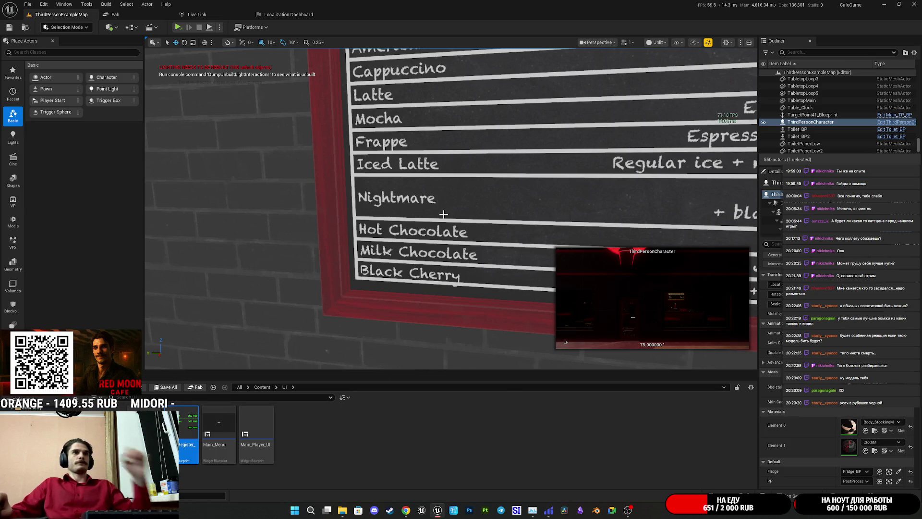
{"action": "key", "text": "f"}
{"action": "mouse_move", "coordinate": [451, 206]}
{"action": "left_mouse_down"}
{"action": "mouse_move", "coordinate": [412, 206]}
{"action": "mouse_move", "coordinate": [461, 201]}
{"action": "mouse_move", "coordinate": [451, 206]}
{"action": "left_mouse_up"}
{"action": "left_click_drag", "start_coordinate": [384, 192], "coordinate": [382, 172]}
{"action": "left_click", "coordinate": [383, 172]}
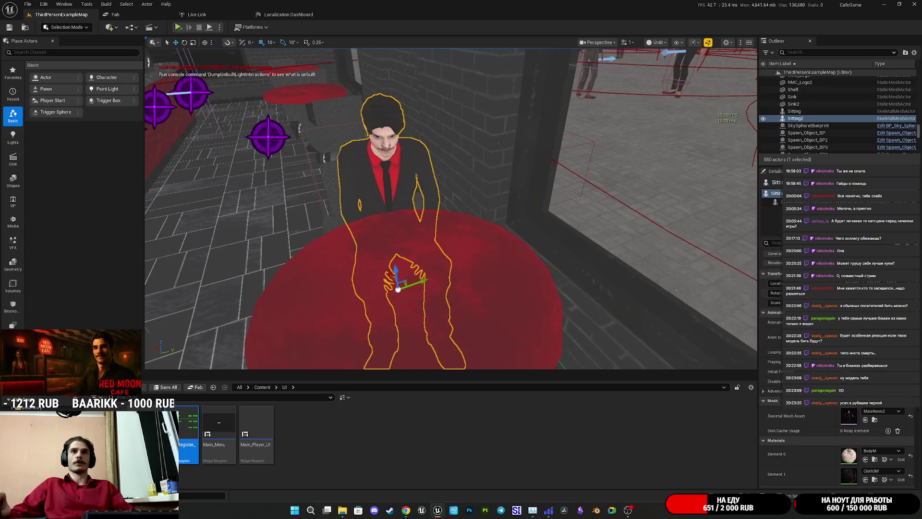
Step: Open the MaleNorm1 skeletal mesh in its editor and orbit around the character
{"action": "left_click", "coordinate": [874, 420]}
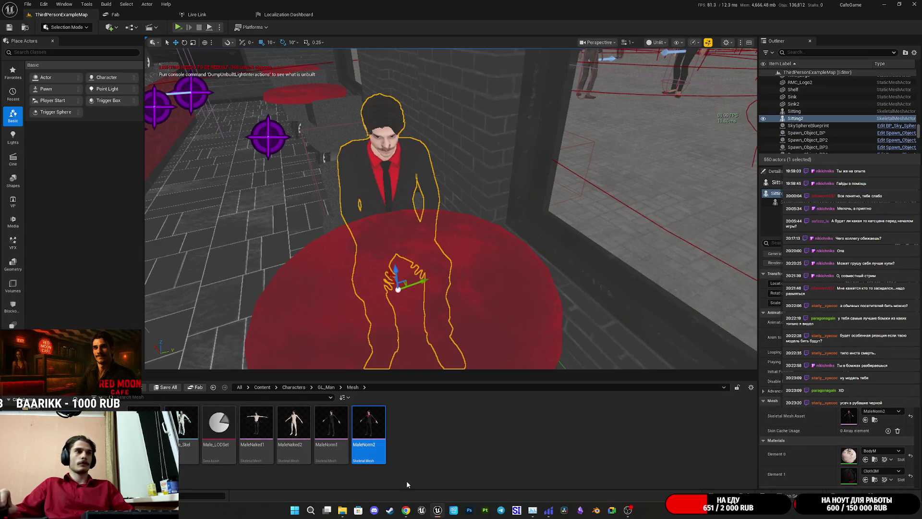
{"action": "double_click", "coordinate": [300, 428]}
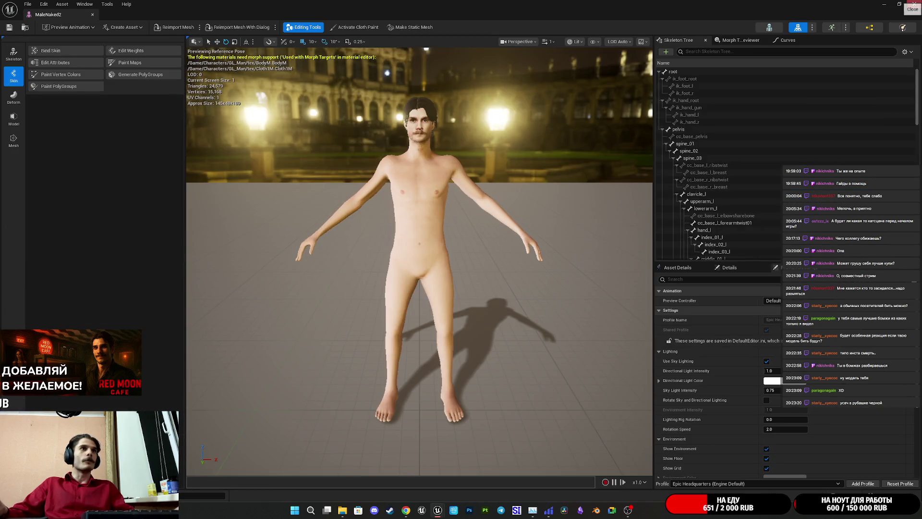
{"action": "left_click", "coordinate": [913, 4]}
{"action": "double_click", "coordinate": [342, 421]}
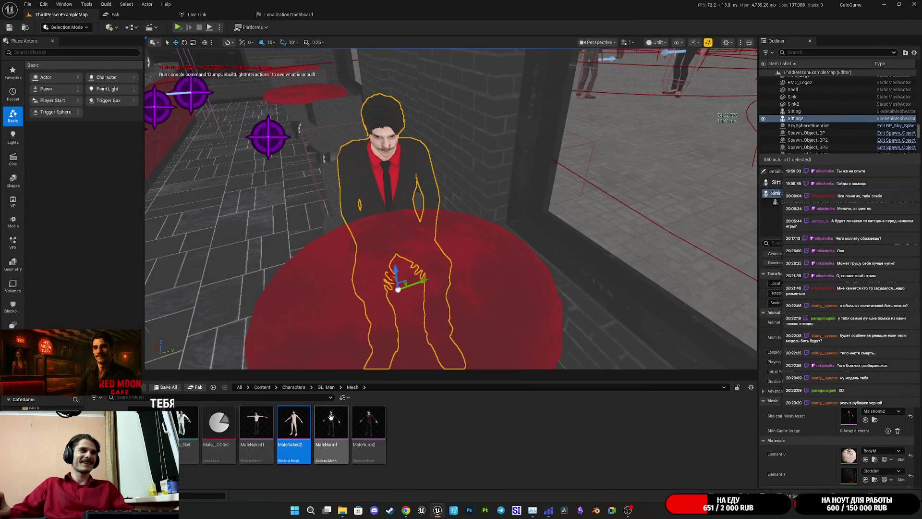
{"action": "scroll", "coordinate": [442, 312], "scroll_direction": "up", "scroll_amount": 5}
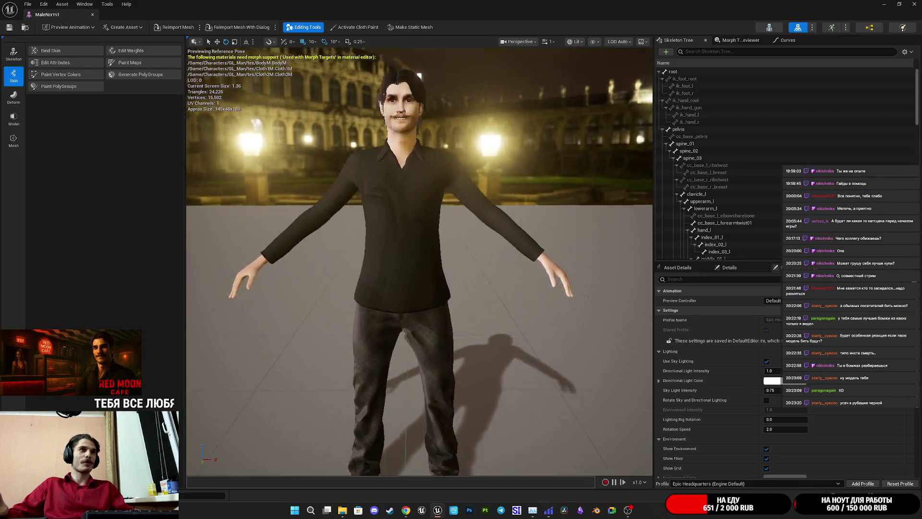
{"action": "left_click_drag", "start_coordinate": [442, 312], "coordinate": [518, 314]}
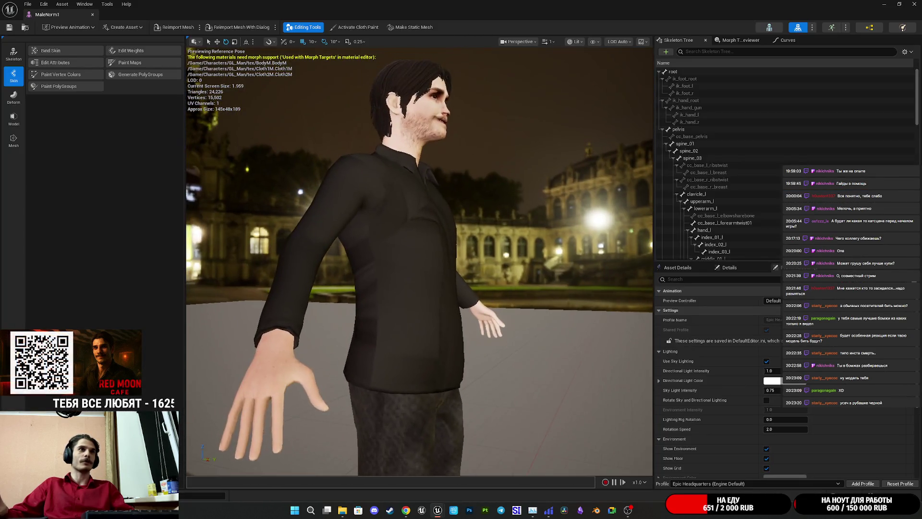
{"action": "scroll", "coordinate": [446, 313], "scroll_direction": "up", "scroll_amount": 5}
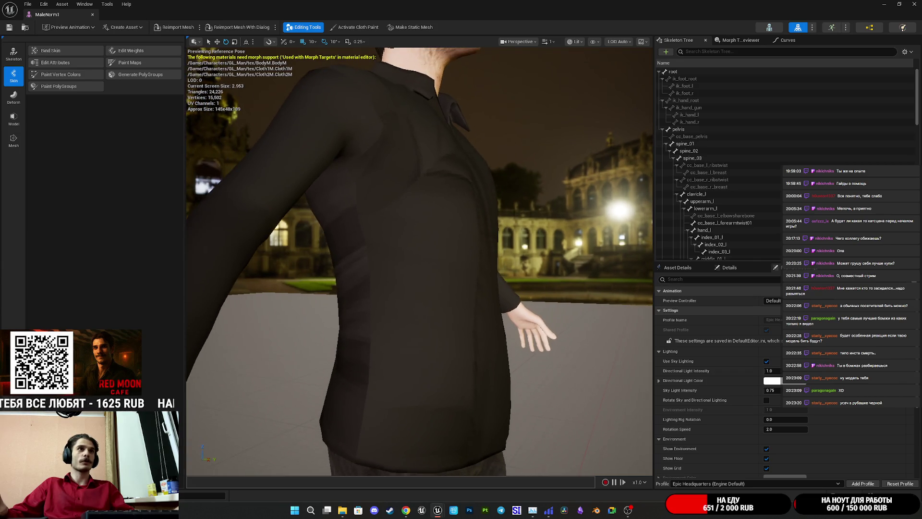
{"action": "scroll", "coordinate": [450, 329], "scroll_direction": "down", "scroll_amount": 3}
{"action": "left_click_drag", "start_coordinate": [450, 329], "coordinate": [476, 331]}
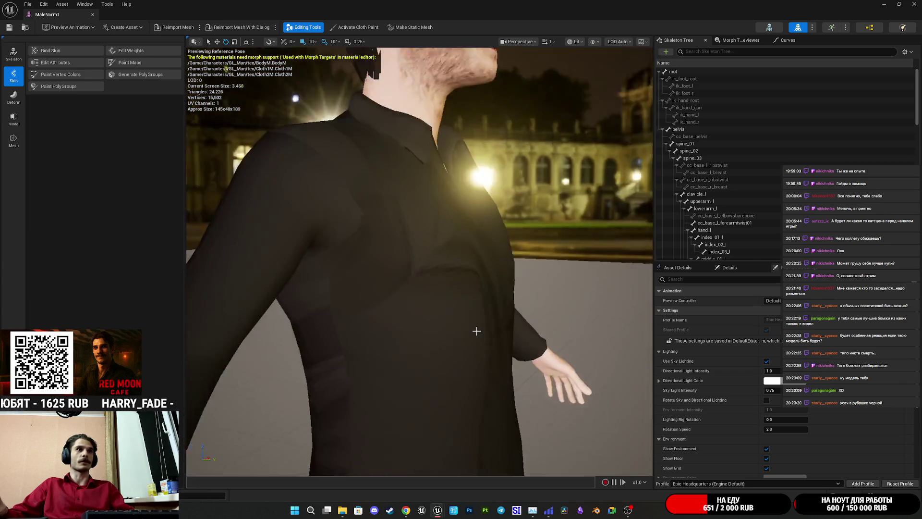
{"action": "scroll", "coordinate": [476, 331], "scroll_direction": "down", "scroll_amount": 2}
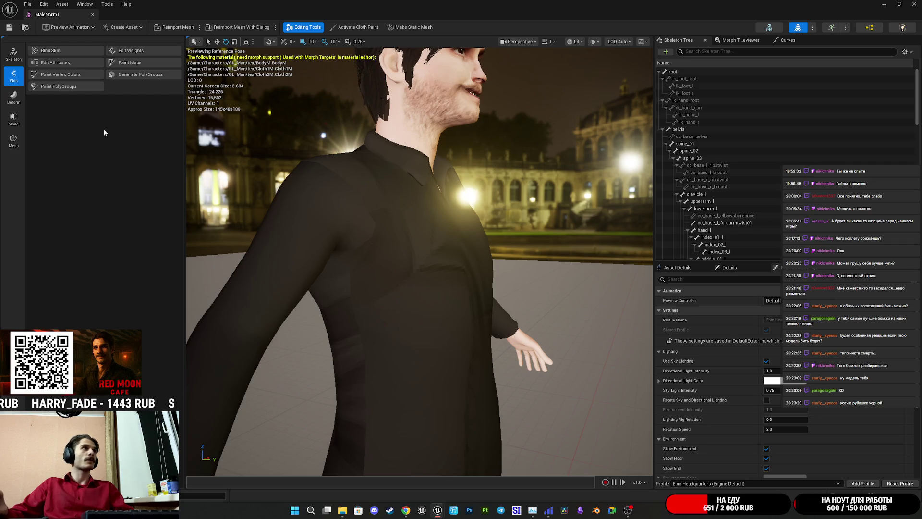
Step: Try the mesh and skeleton tool modes, then hide the Editing Tools panel
{"action": "left_click", "coordinate": [14, 120]}
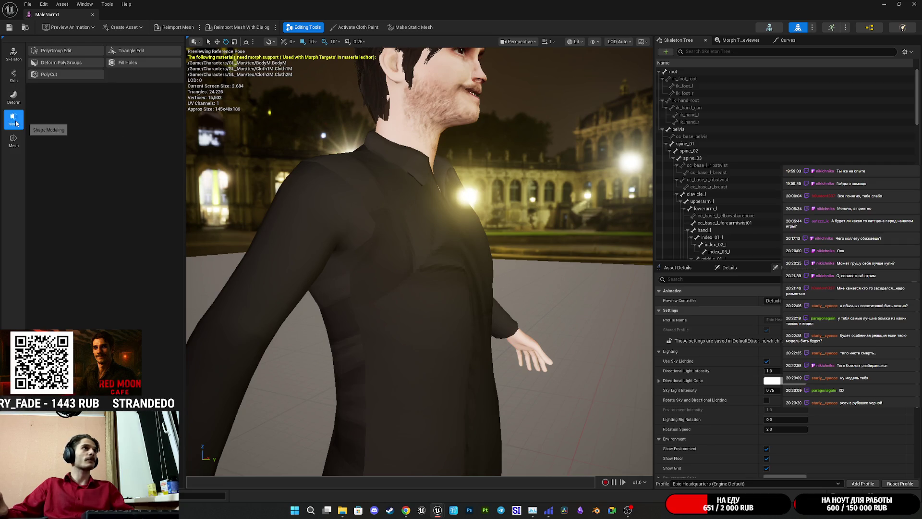
{"action": "left_click", "coordinate": [13, 54]}
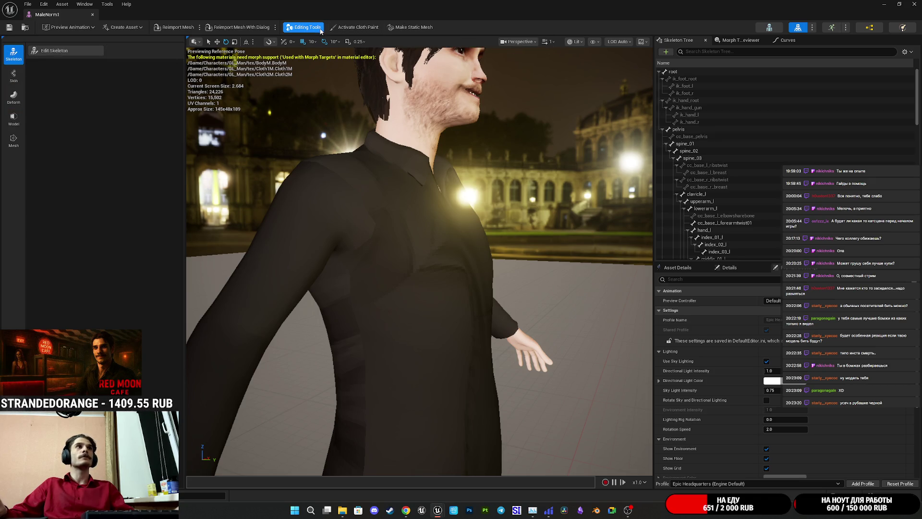
{"action": "left_click", "coordinate": [360, 206]}
{"action": "mouse_move", "coordinate": [510, 253]}
{"action": "left_mouse_down"}
{"action": "mouse_move", "coordinate": [511, 308]}
{"action": "mouse_move", "coordinate": [514, 250]}
{"action": "mouse_move", "coordinate": [591, 243]}
{"action": "left_mouse_up"}
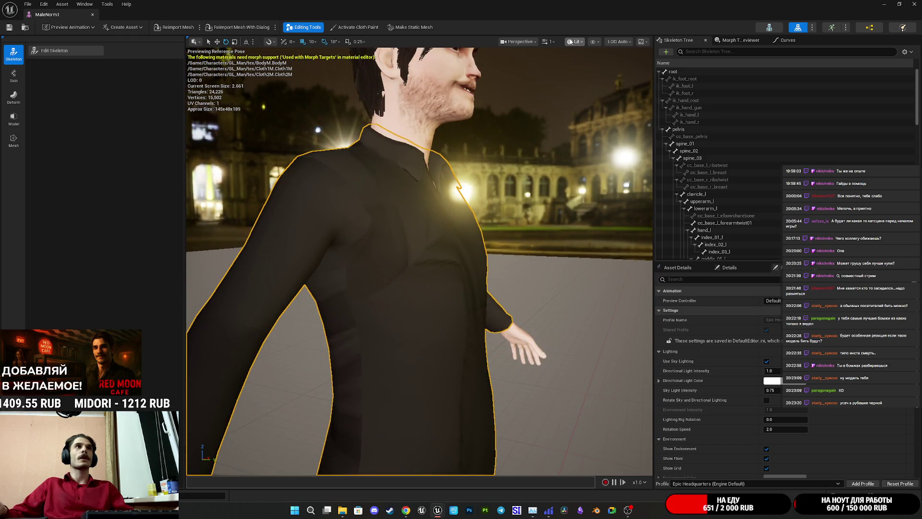
{"action": "left_click", "coordinate": [593, 43]}
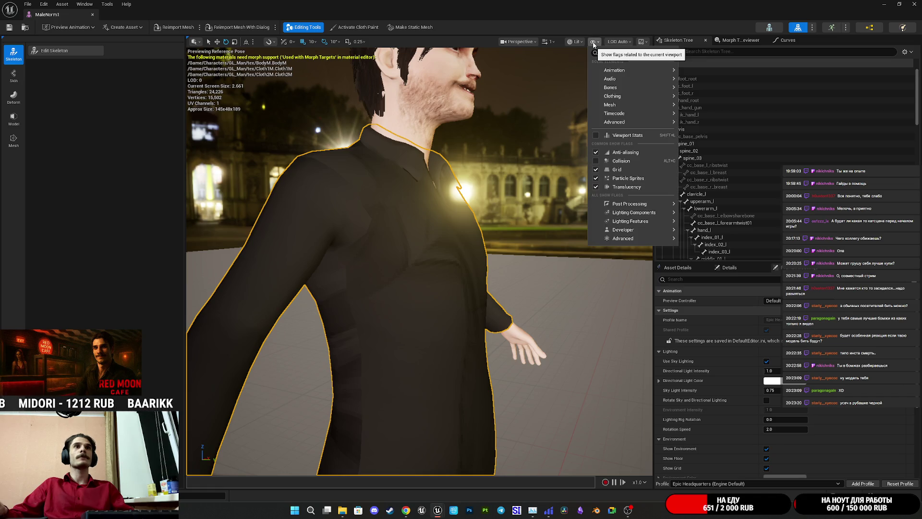
{"action": "left_click", "coordinate": [593, 43]}
{"action": "left_click", "coordinate": [358, 42]}
{"action": "left_click", "coordinate": [358, 42]}
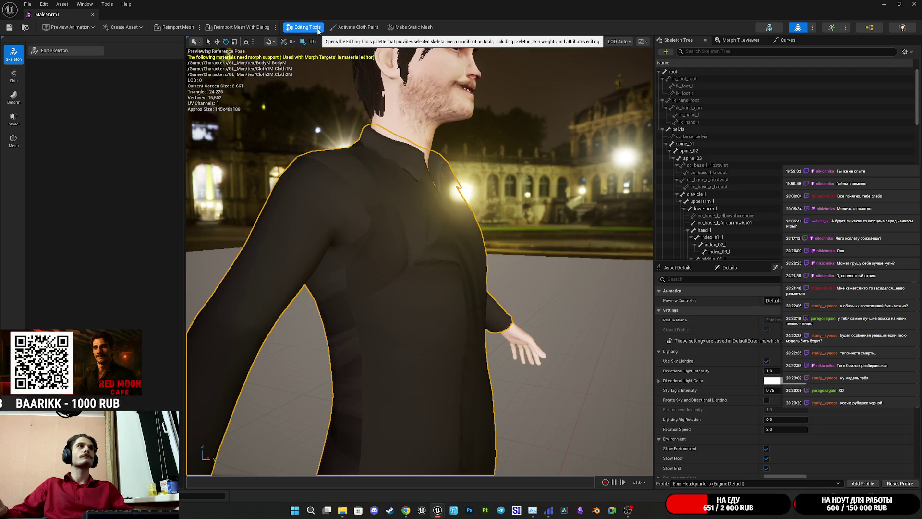
{"action": "left_click", "coordinate": [299, 27]}
{"action": "left_click", "coordinate": [299, 29]}
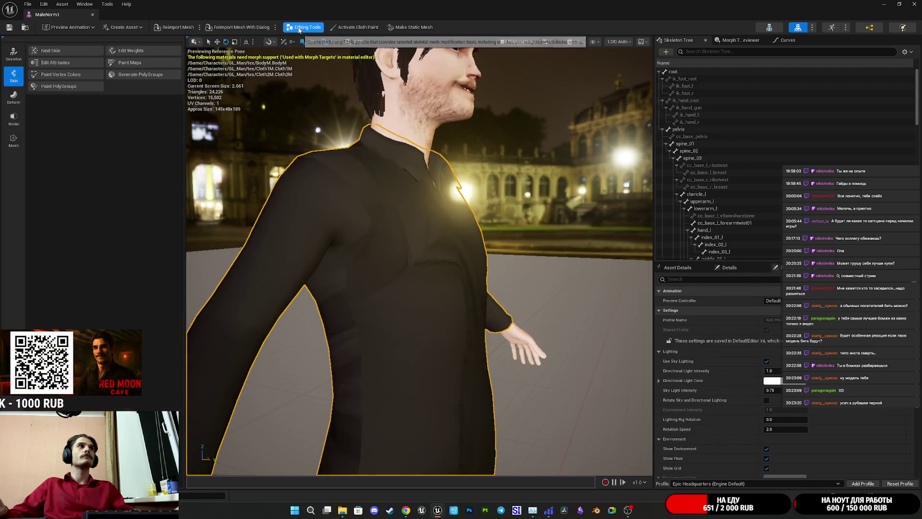
{"action": "left_click", "coordinate": [299, 28]}
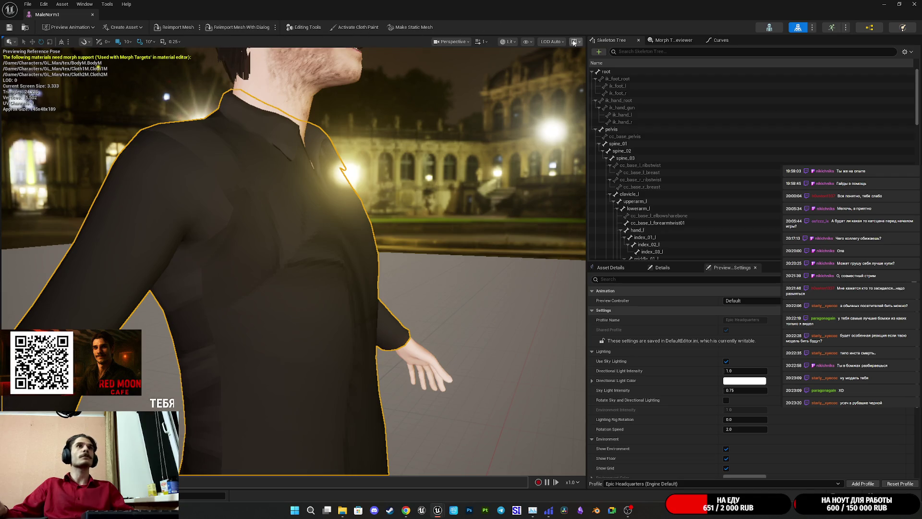
Step: Preview the mesh at LOD 0, search show options for 'uv', and open Asset Details
{"action": "left_click", "coordinate": [555, 42]}
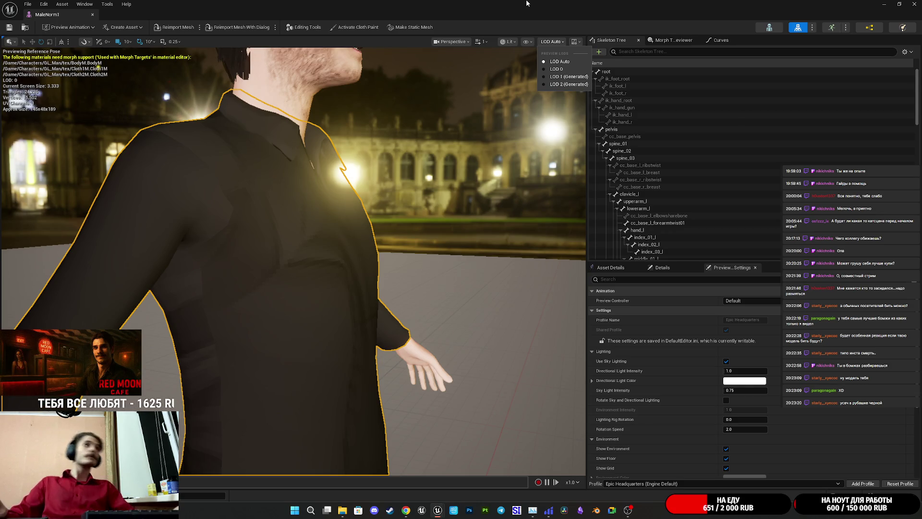
{"action": "left_click", "coordinate": [558, 68]}
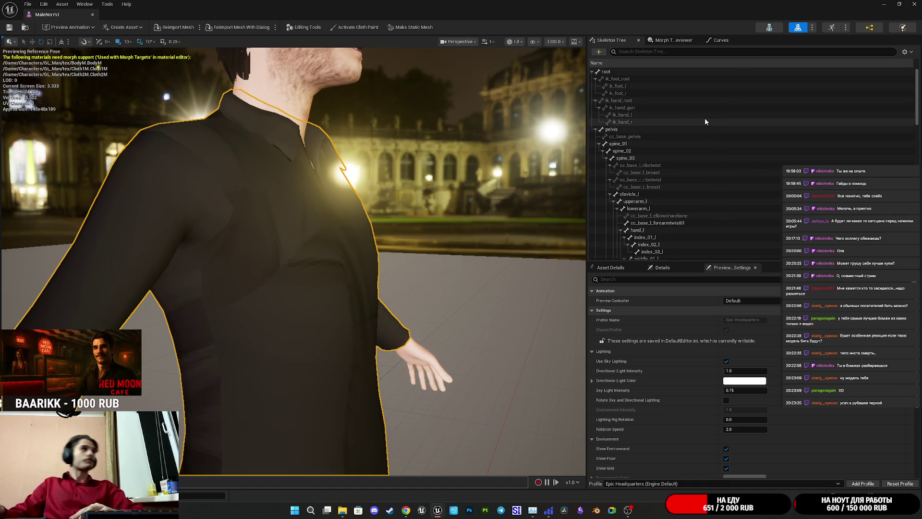
{"action": "left_click", "coordinate": [563, 43]}
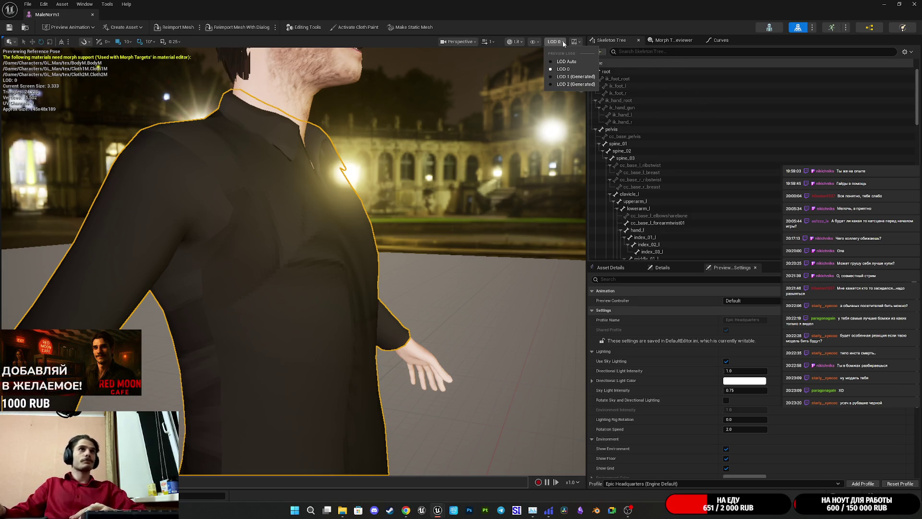
{"action": "left_click", "coordinate": [535, 41]}
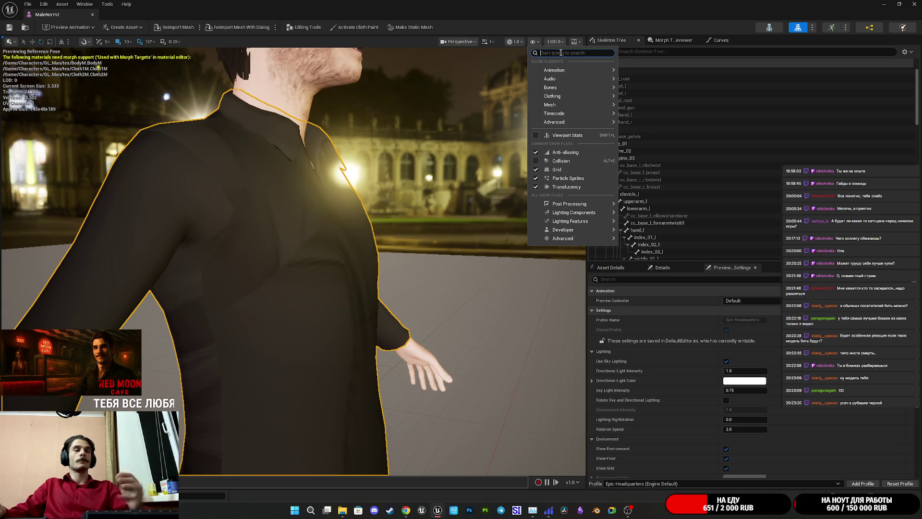
{"action": "type", "text": "u"}
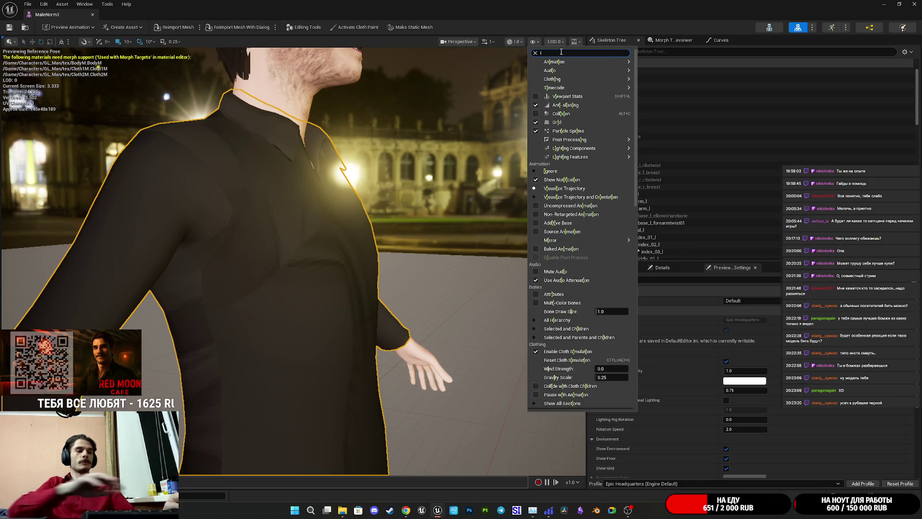
{"action": "type", "text": "v"}
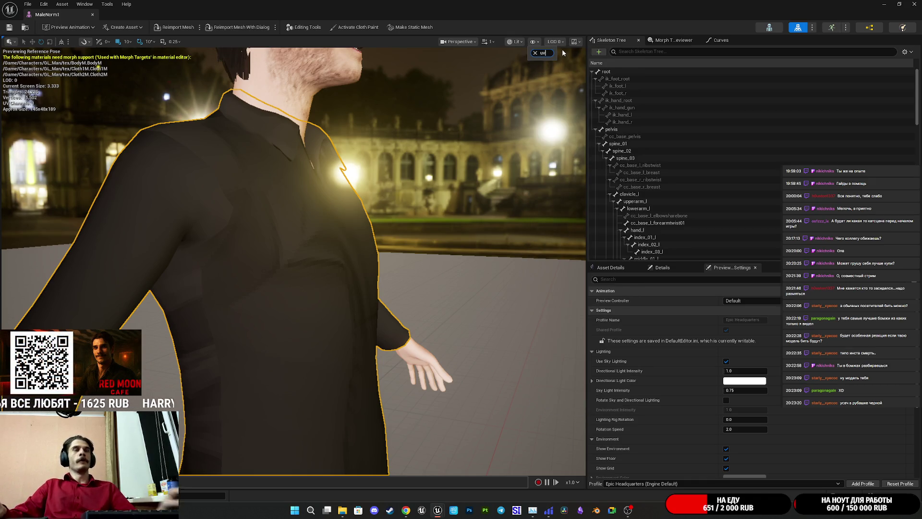
{"action": "key", "text": "BackSpace"}
{"action": "left_click", "coordinate": [496, 91]}
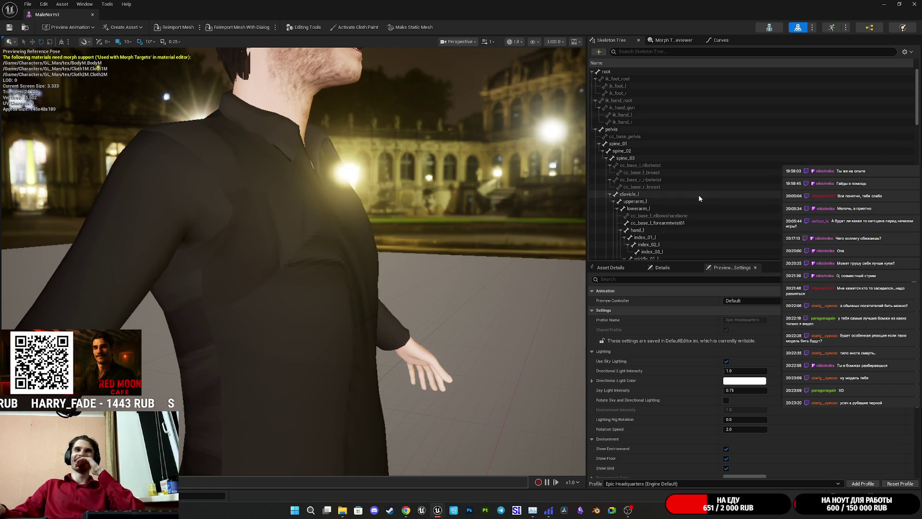
{"action": "left_click", "coordinate": [615, 269]}
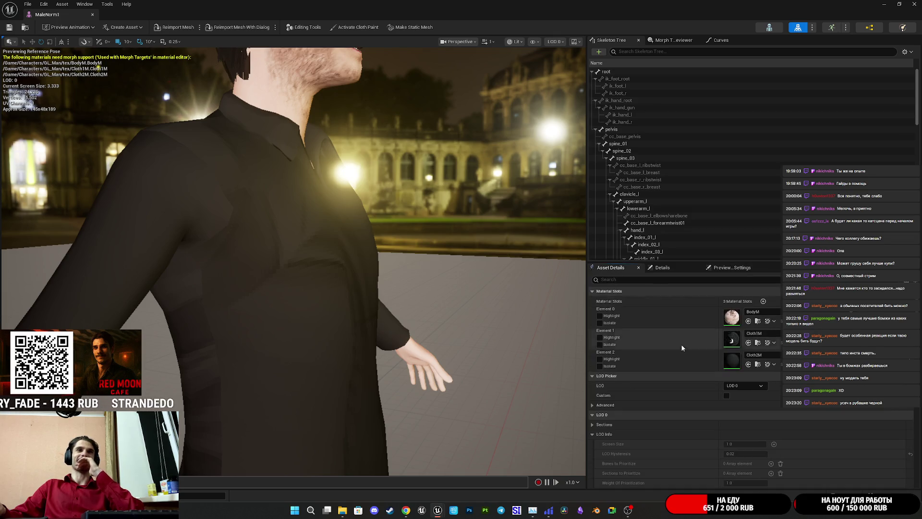
Step: Review Asset Details and the LOD0 Section 2 options, then minimize the MaleNorm1 editor
{"action": "scroll", "coordinate": [681, 345], "scroll_direction": "down", "scroll_amount": 10}
{"action": "scroll", "coordinate": [710, 349], "scroll_direction": "down", "scroll_amount": 10}
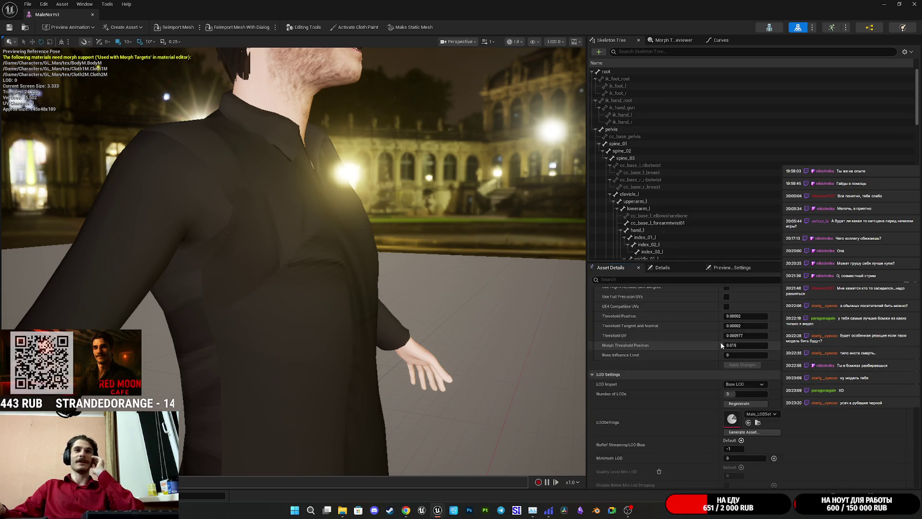
{"action": "scroll", "coordinate": [710, 348], "scroll_direction": "down", "scroll_amount": 10}
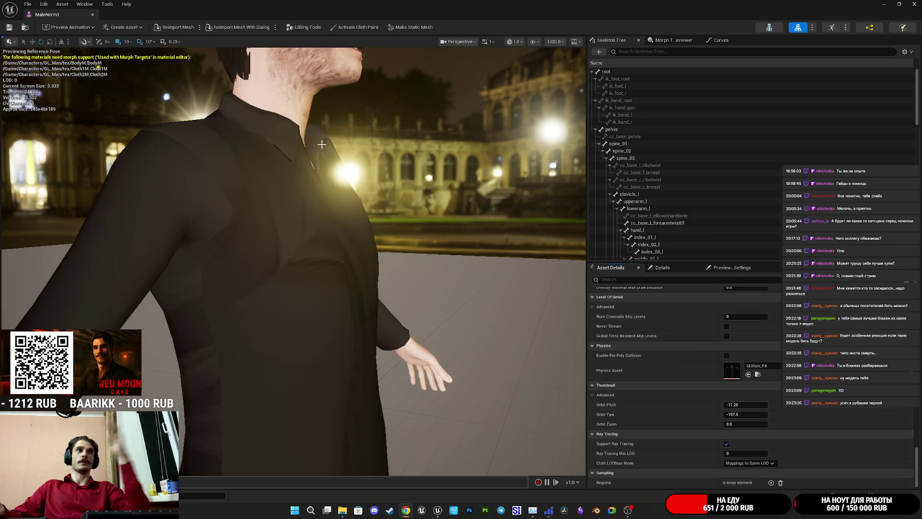
{"action": "scroll", "coordinate": [307, 258], "scroll_direction": "up", "scroll_amount": 1}
{"action": "left_click", "coordinate": [306, 259]}
{"action": "right_click", "coordinate": [305, 259]}
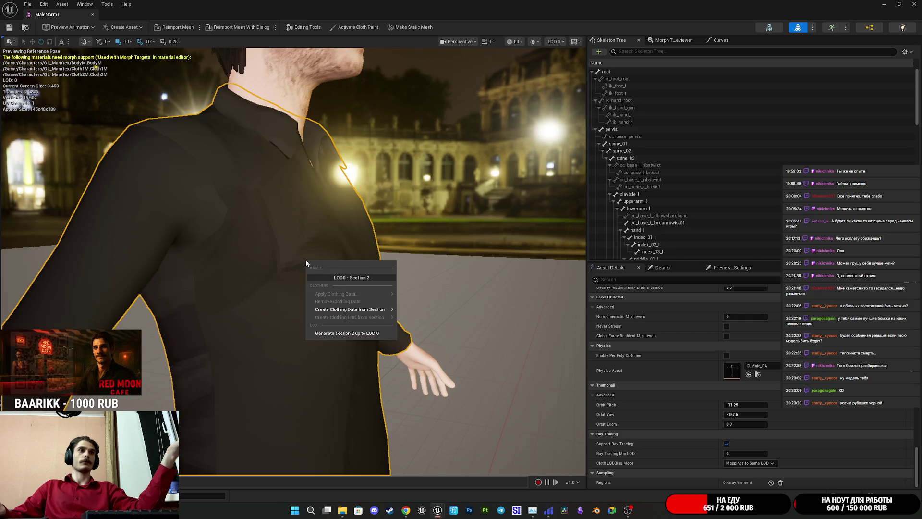
{"action": "left_click", "coordinate": [394, 202]}
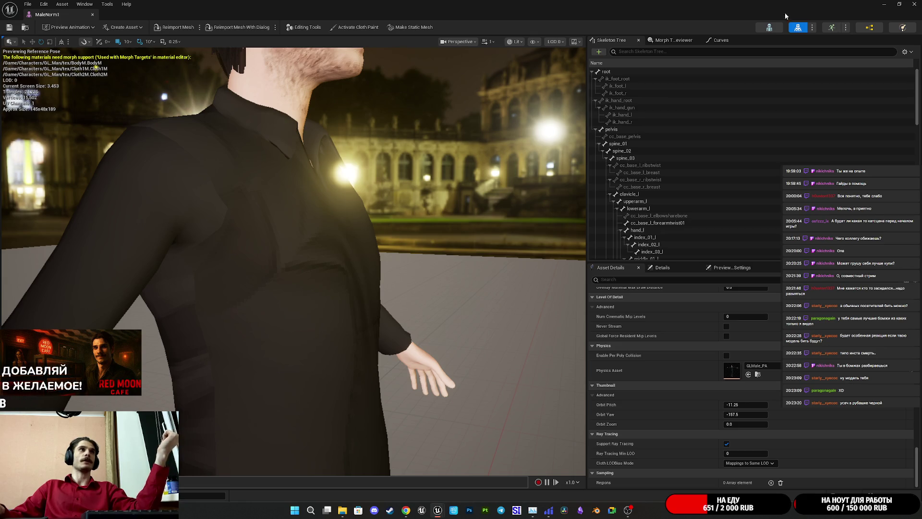
{"action": "left_click", "coordinate": [888, 4]}
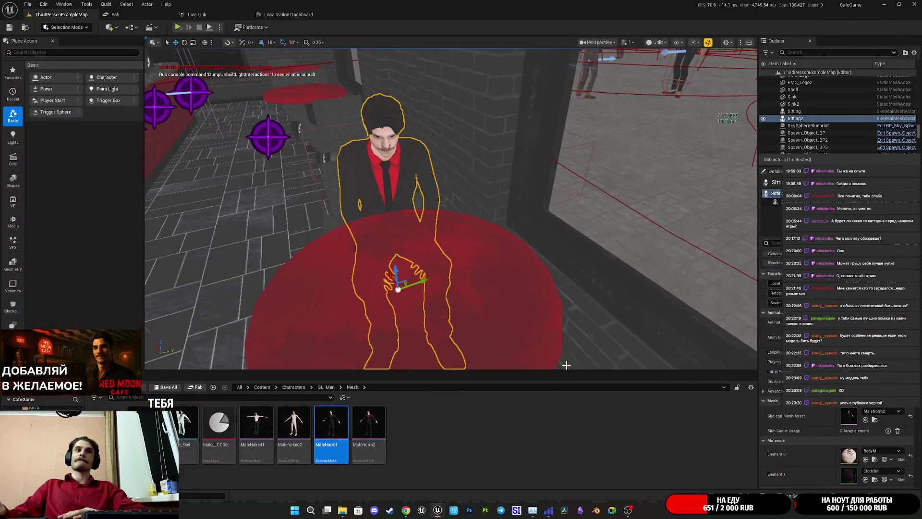
Step: In Blender, delete the default cube, camera and light from the scene
{"action": "left_click", "coordinate": [598, 510]}
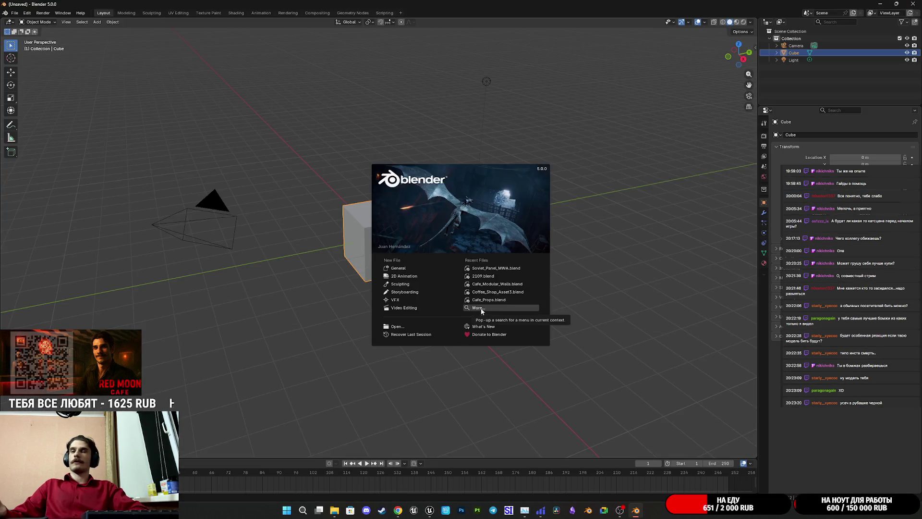
{"action": "left_click", "coordinate": [528, 370]}
{"action": "mouse_move", "coordinate": [624, 389]}
{"action": "left_mouse_down"}
{"action": "mouse_move", "coordinate": [126, 25]}
{"action": "mouse_move", "coordinate": [104, 26]}
{"action": "left_mouse_up"}
{"action": "key", "text": "Delete"}
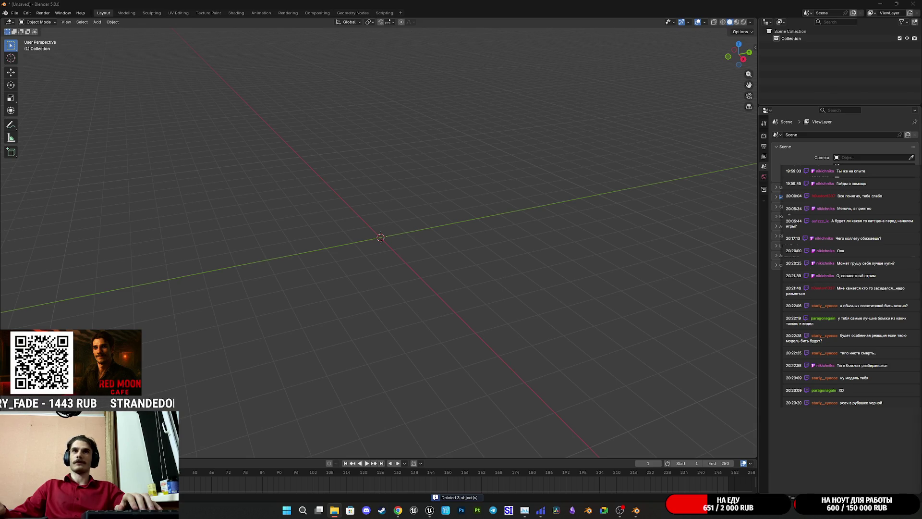
Step: Check the scene Units settings, then drag MaleNorm1.fbx from File Explorer into Blender
{"action": "left_click", "coordinate": [780, 187]}
{"action": "left_click", "coordinate": [781, 187]}
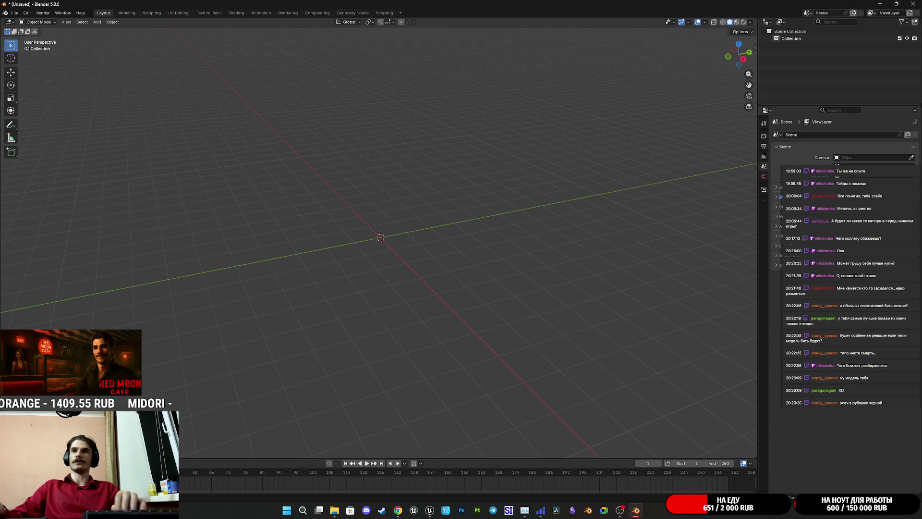
{"action": "key", "text": "alt+Tab"}
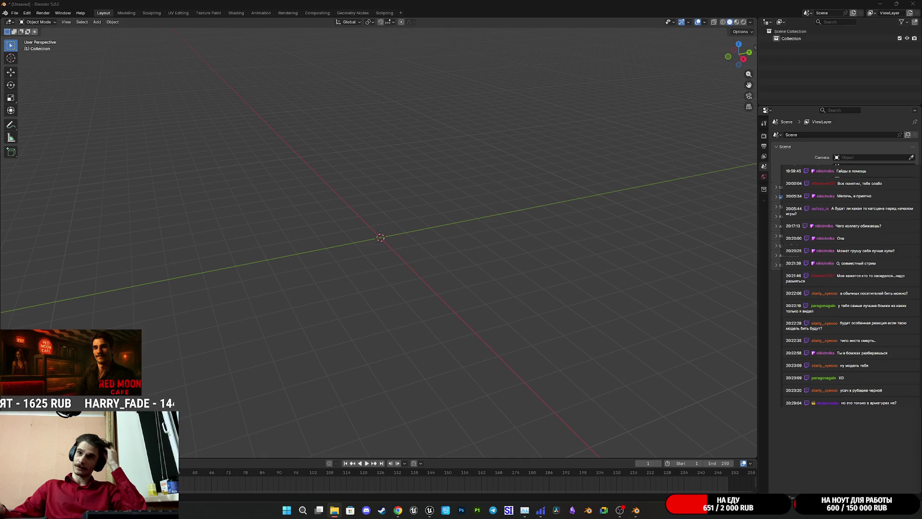
{"action": "left_click_drag", "start_coordinate": [0, 423], "coordinate": [419, 434]}
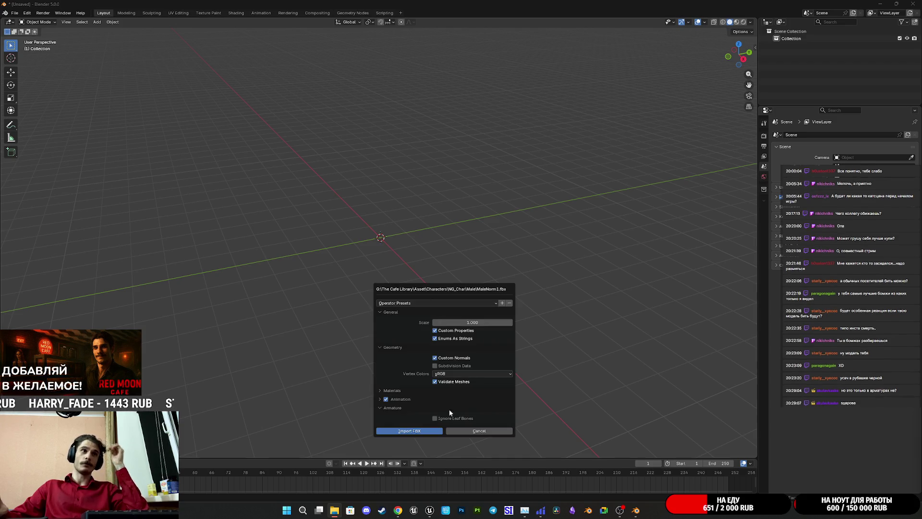
Step: Import MaleNorm1.fbx with its armature and view its UV map in the UV Editing workspace
{"action": "left_click", "coordinate": [409, 431]}
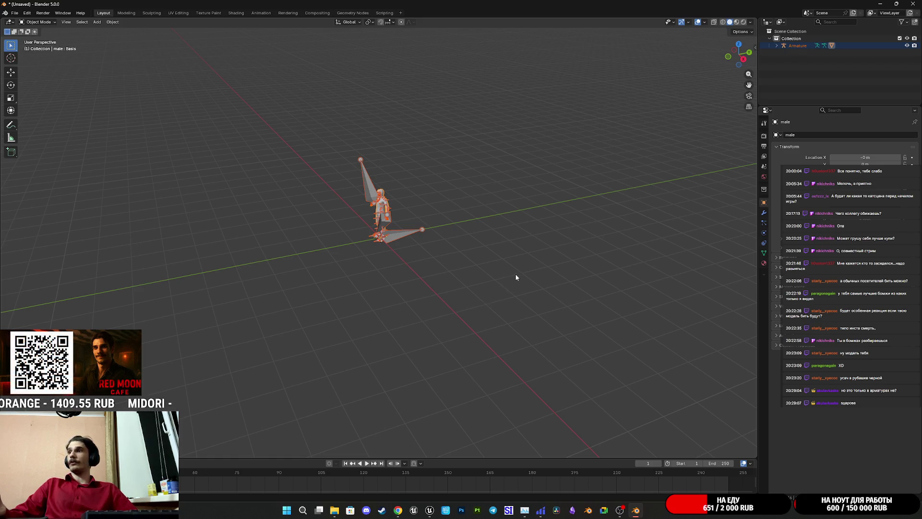
{"action": "scroll", "coordinate": [431, 234], "scroll_direction": "up", "scroll_amount": 8}
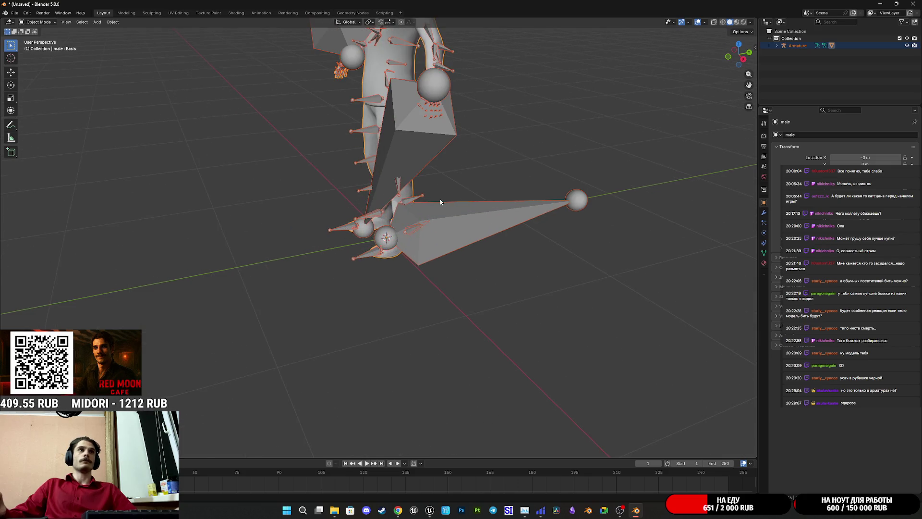
{"action": "scroll", "coordinate": [437, 200], "scroll_direction": "down", "scroll_amount": 6}
{"action": "scroll", "coordinate": [493, 322], "scroll_direction": "up", "scroll_amount": 6}
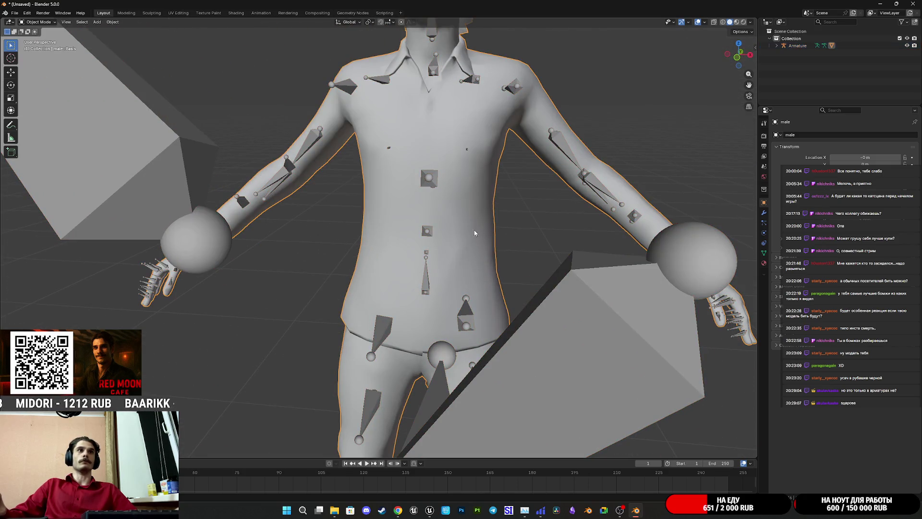
{"action": "left_click", "coordinate": [178, 13]}
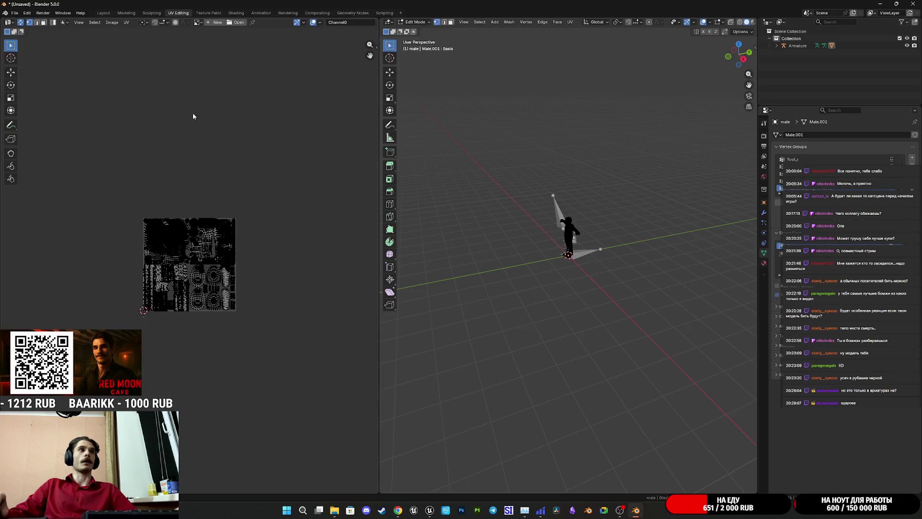
Step: Switch to face select and pick the shirt through the PackedMaterial2.001 slot
{"action": "scroll", "coordinate": [179, 302], "scroll_direction": "up", "scroll_amount": 6}
{"action": "scroll", "coordinate": [590, 246], "scroll_direction": "up", "scroll_amount": 8}
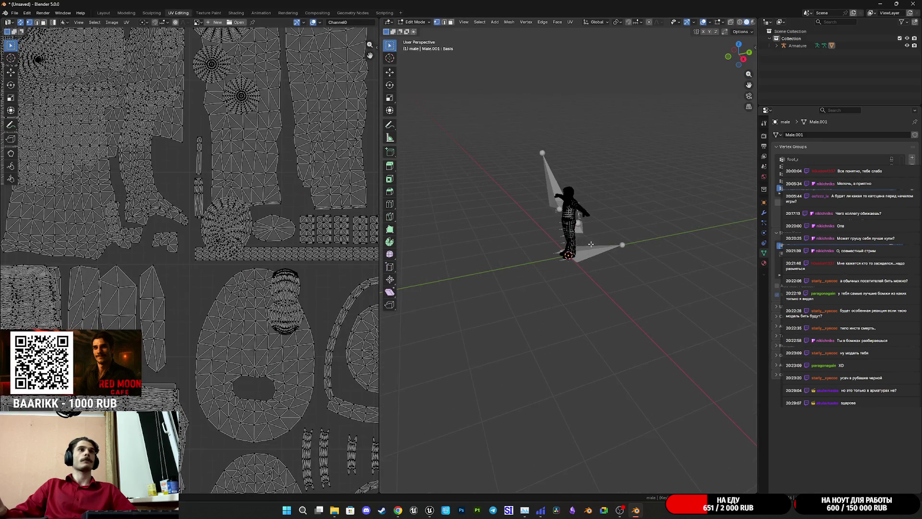
{"action": "scroll", "coordinate": [686, 311], "scroll_direction": "up", "scroll_amount": 4}
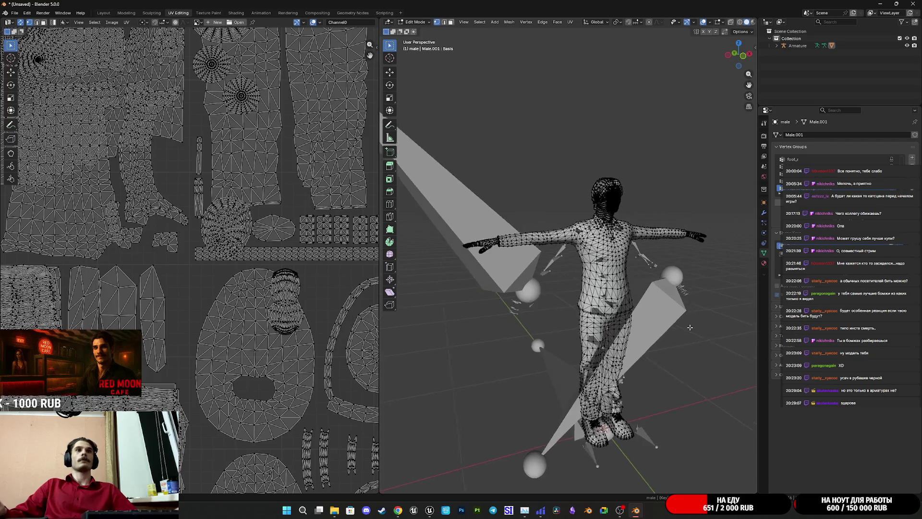
{"action": "left_click", "coordinate": [764, 263]}
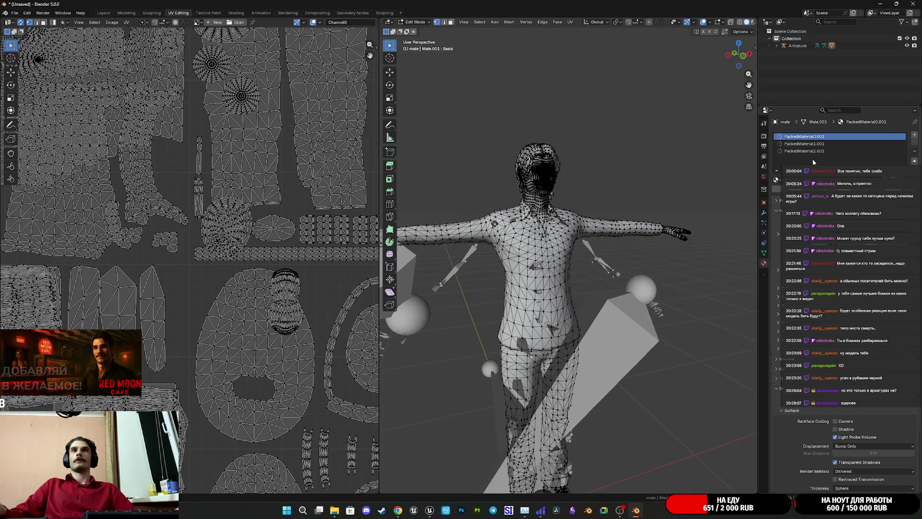
{"action": "left_click", "coordinate": [819, 143]}
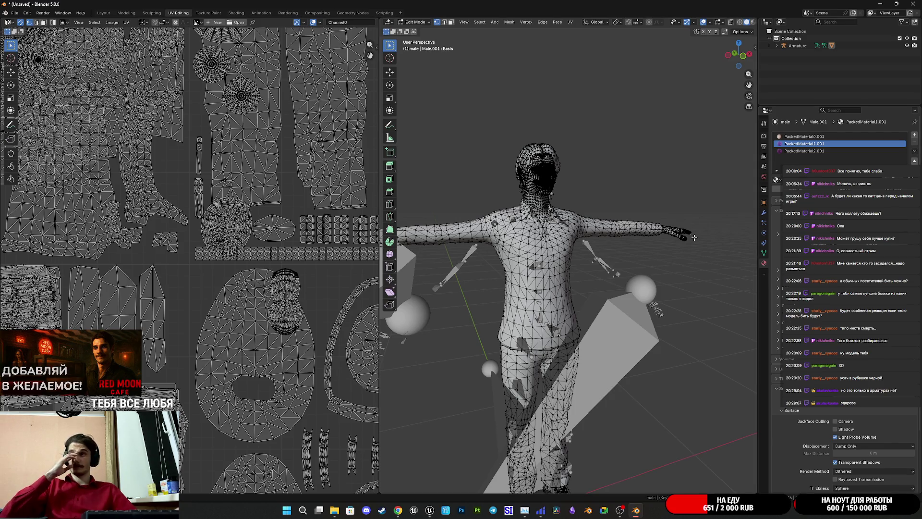
{"action": "left_click", "coordinate": [450, 23]}
{"action": "left_click", "coordinate": [556, 257]}
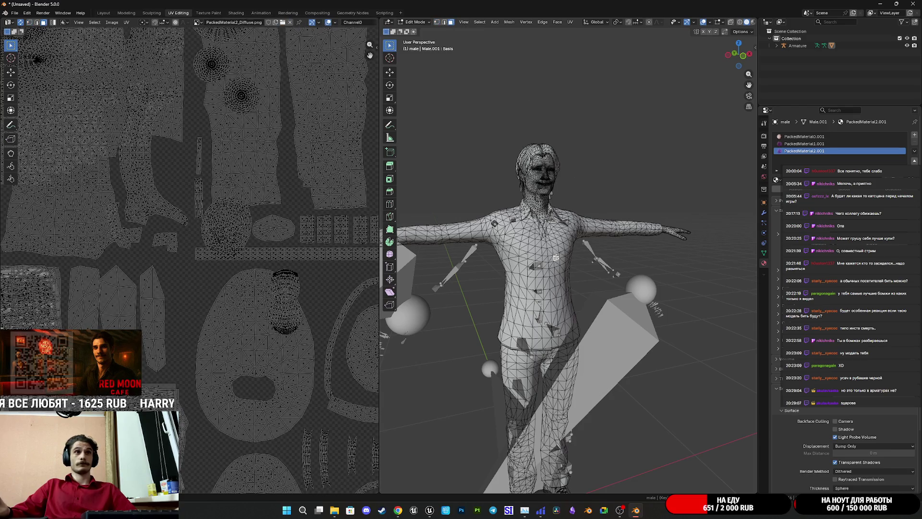
{"action": "key", "text": "ctrl+l"}
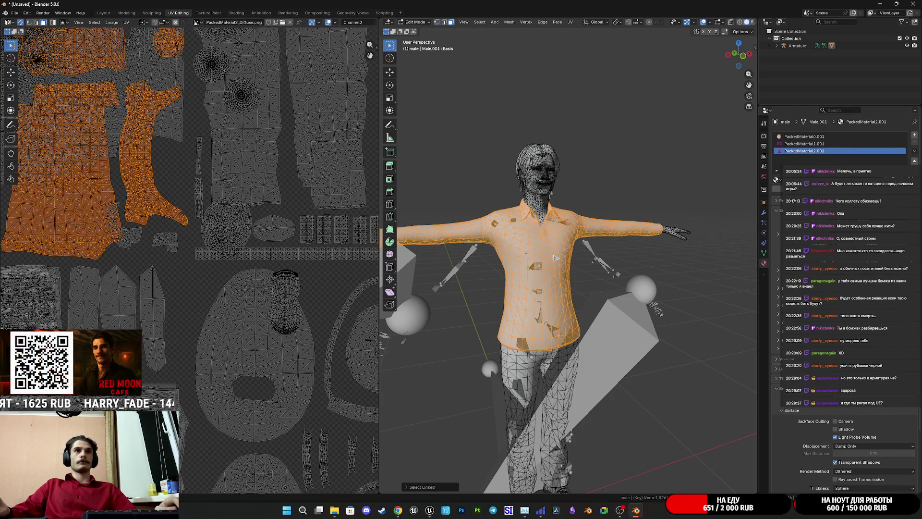
{"action": "scroll", "coordinate": [143, 197], "scroll_direction": "down", "scroll_amount": 3}
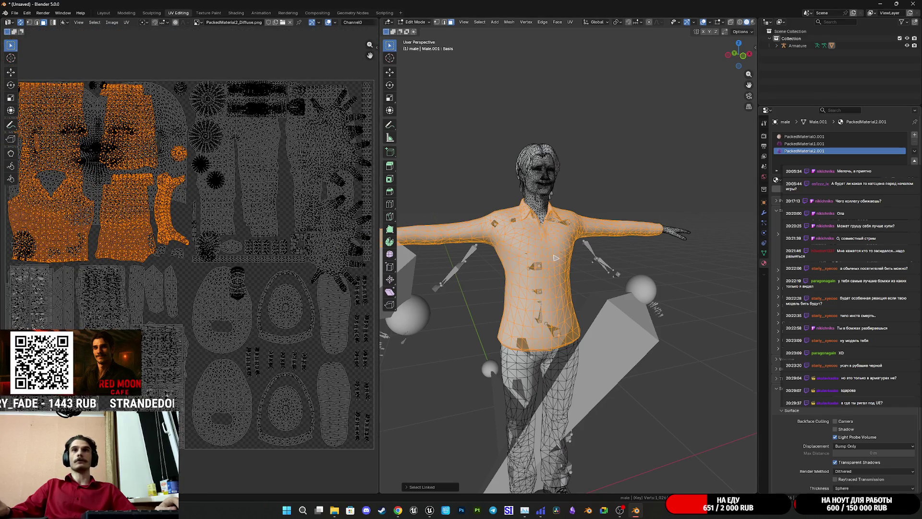
Step: Hide the PackedMaterial1.001 and PackedMaterial0.001 faces, leaving only the shirt's UV islands selected
{"action": "left_click", "coordinate": [816, 143]}
{"action": "key", "text": "alt+a"}
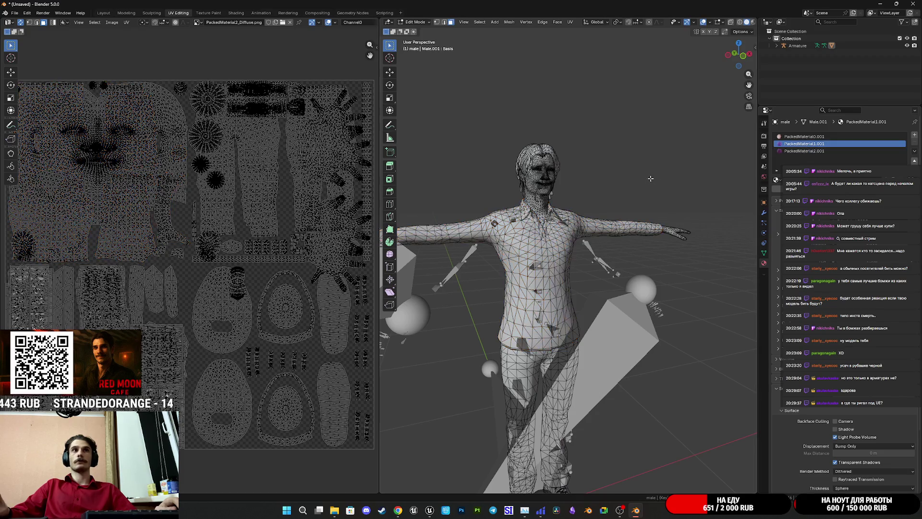
{"action": "left_click", "coordinate": [838, 166]}
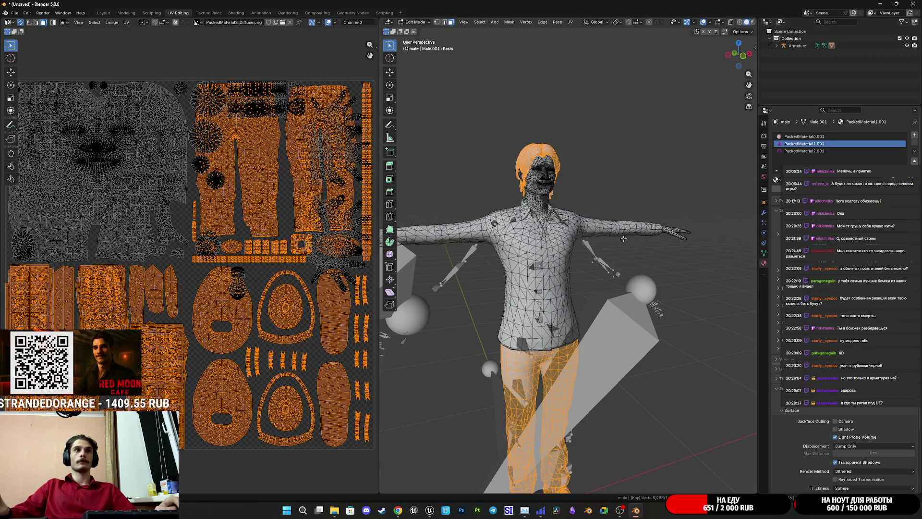
{"action": "key", "text": "h"}
{"action": "left_click", "coordinate": [816, 136]}
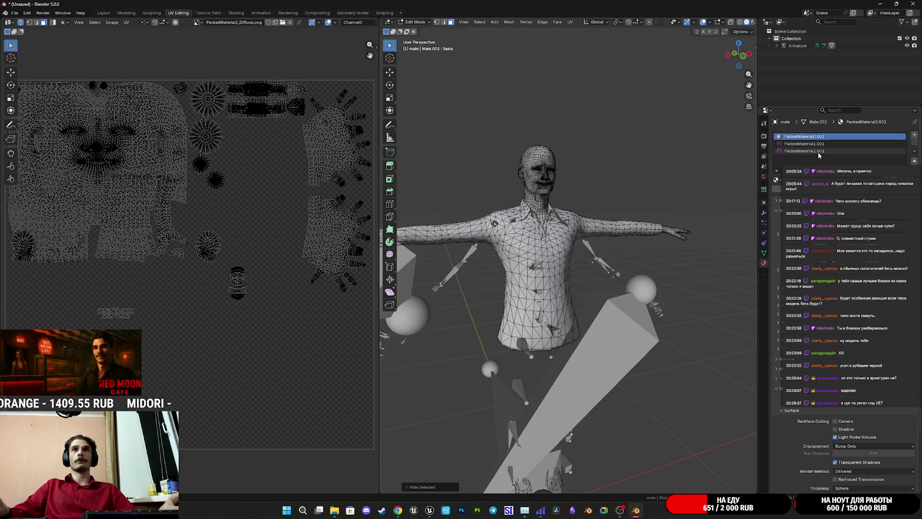
{"action": "left_click", "coordinate": [838, 166]}
{"action": "key", "text": "h"}
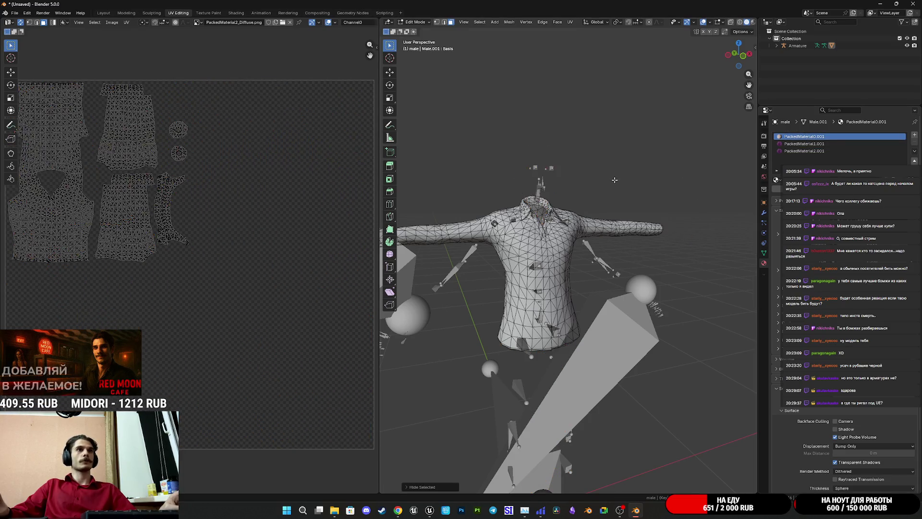
{"action": "left_click", "coordinate": [817, 150]}
{"action": "key", "text": "l"}
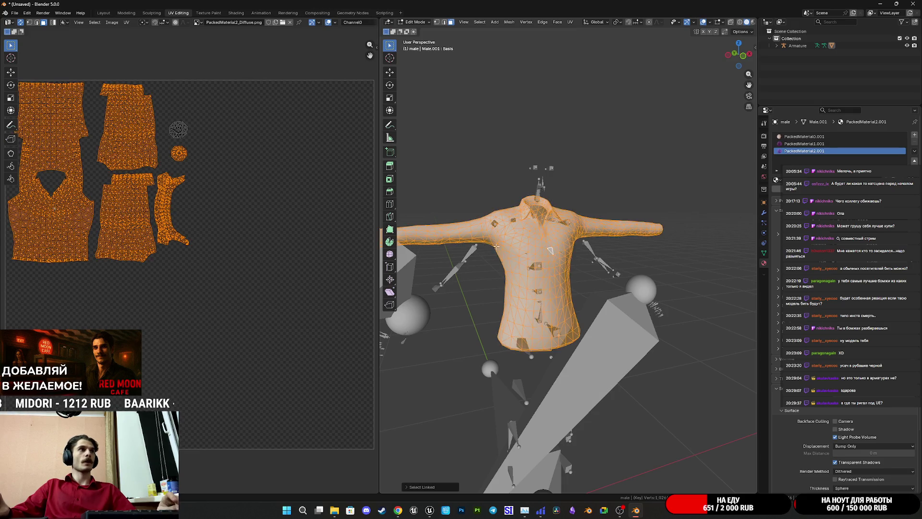
{"action": "scroll", "coordinate": [231, 207], "scroll_direction": "down", "scroll_amount": 2}
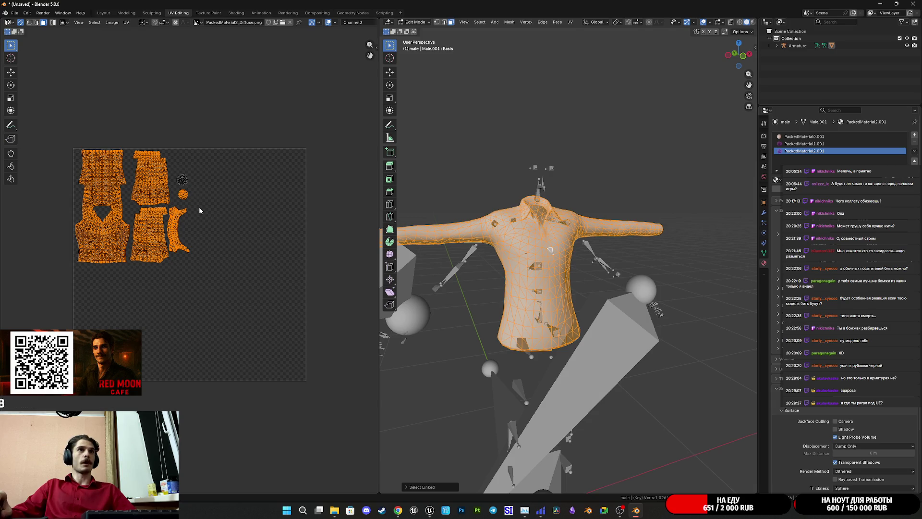
{"action": "key", "text": "ctrl+l"}
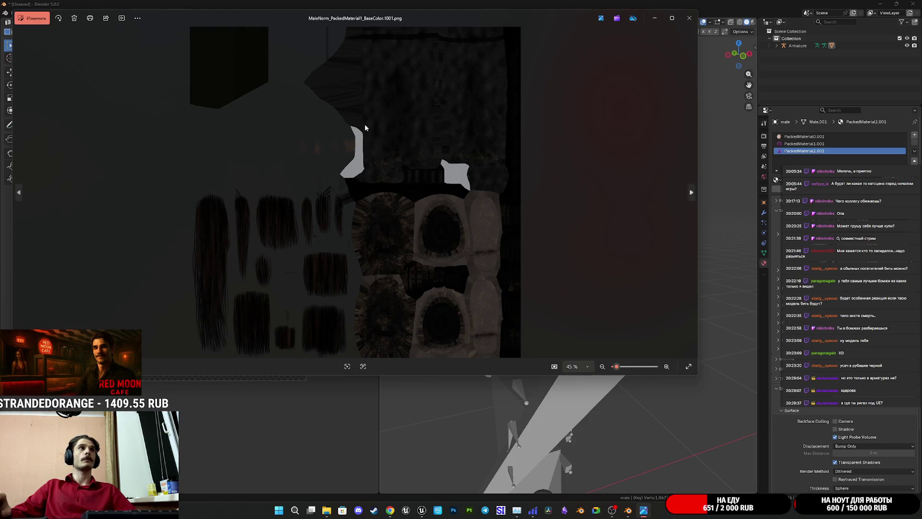
Step: Close the PackedMaterial1 and PackedMaterial2 base colour images and the normal map in Photos
{"action": "left_click", "coordinate": [689, 18]}
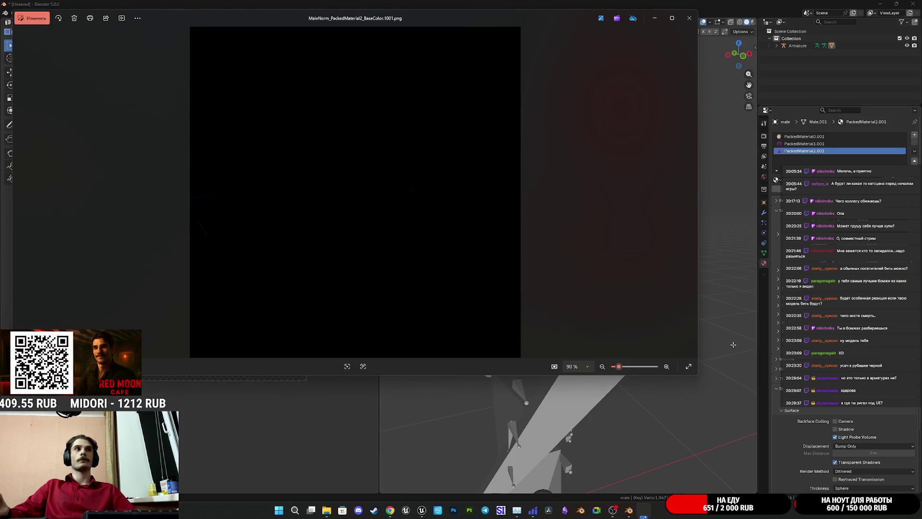
{"action": "left_click", "coordinate": [690, 19]}
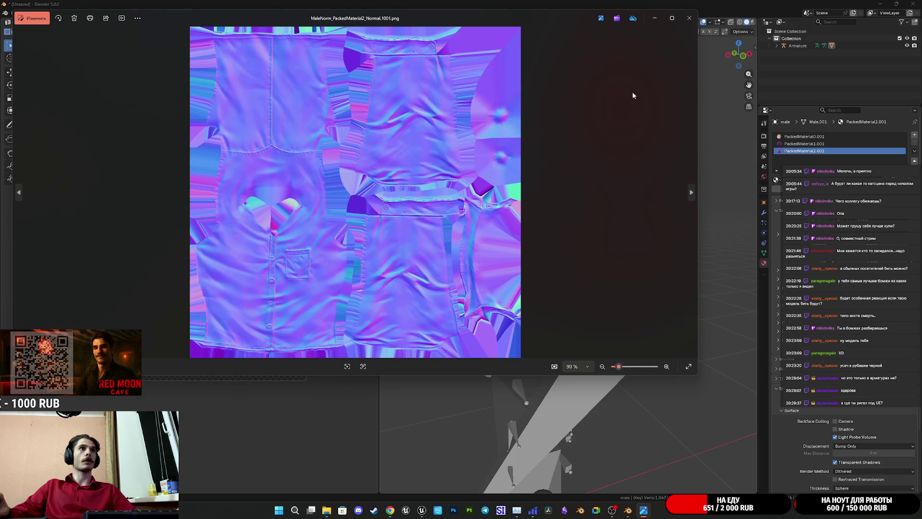
{"action": "left_click", "coordinate": [688, 19]}
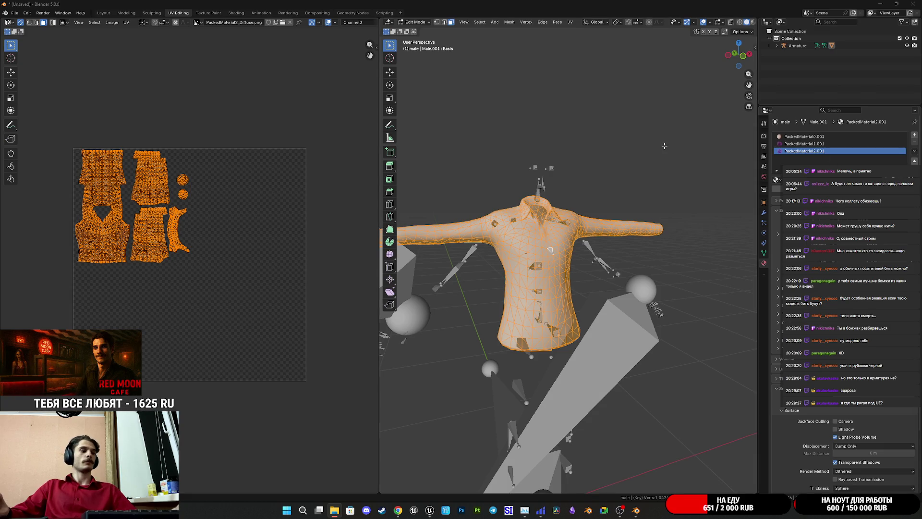
Step: Unhide all parts, then hide the face and hands that use PackedMaterial0.001
{"action": "key", "text": "alt+a"}
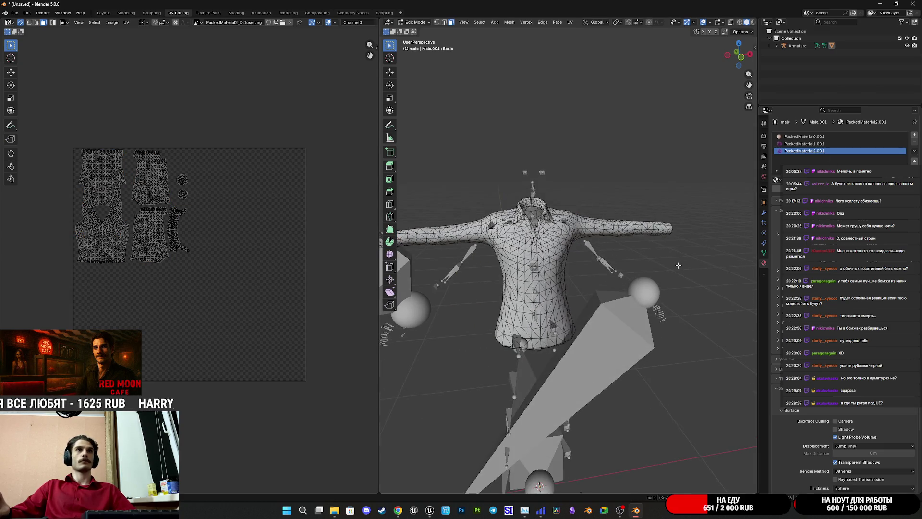
{"action": "key", "text": "alt+h"}
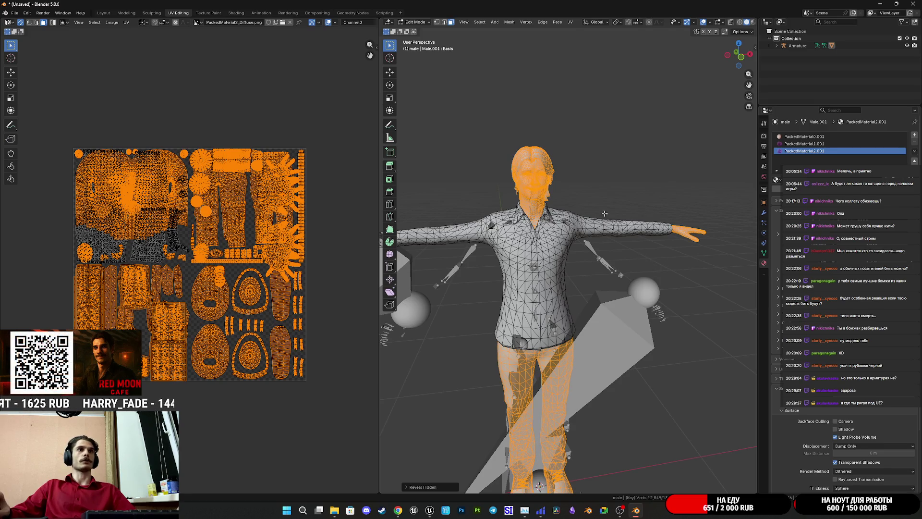
{"action": "left_click", "coordinate": [821, 136]}
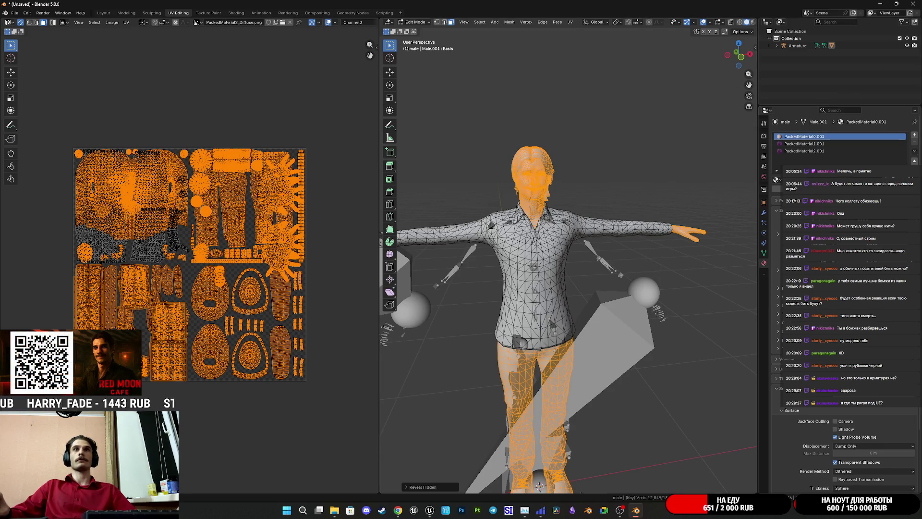
{"action": "key", "text": "alt+a"}
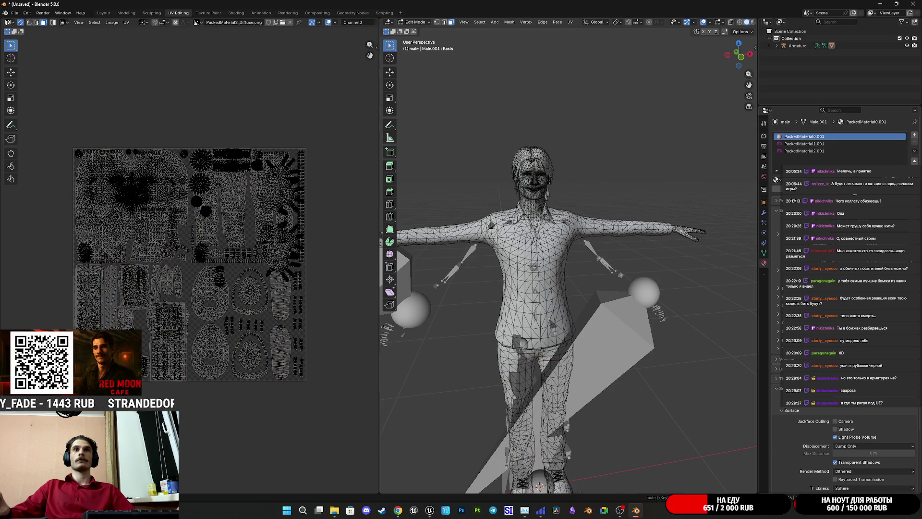
{"action": "left_click", "coordinate": [836, 167]}
{"action": "key", "text": "h"}
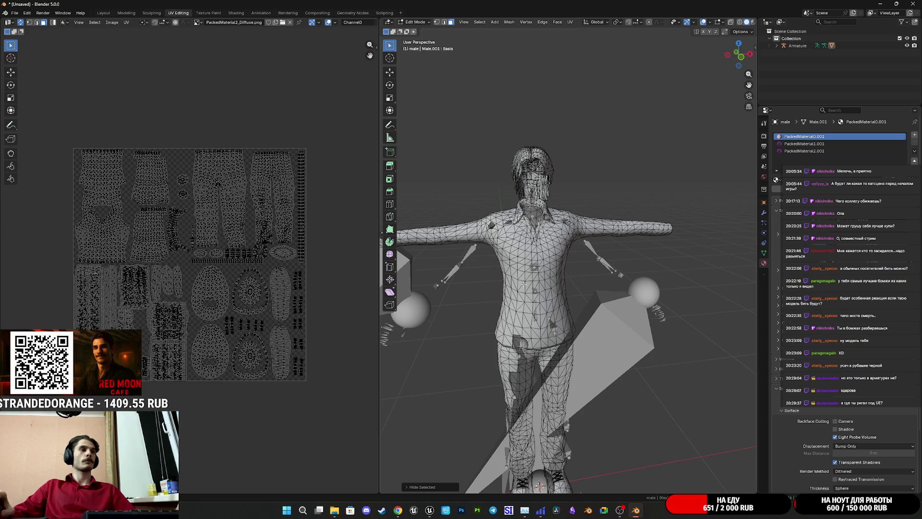
Step: Select the hair, pants and shoe faces of PackedMaterial1.001 to show their UV islands
{"action": "left_click", "coordinate": [552, 356]}
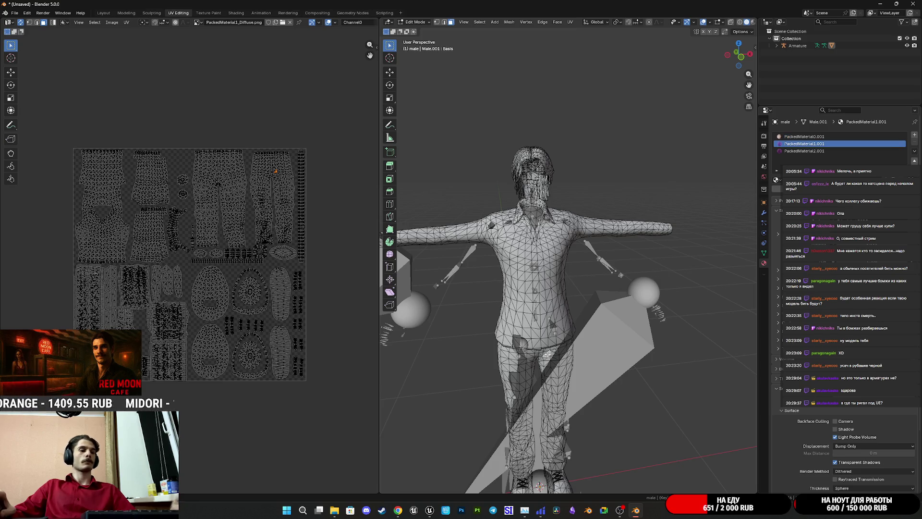
{"action": "key", "text": "l"}
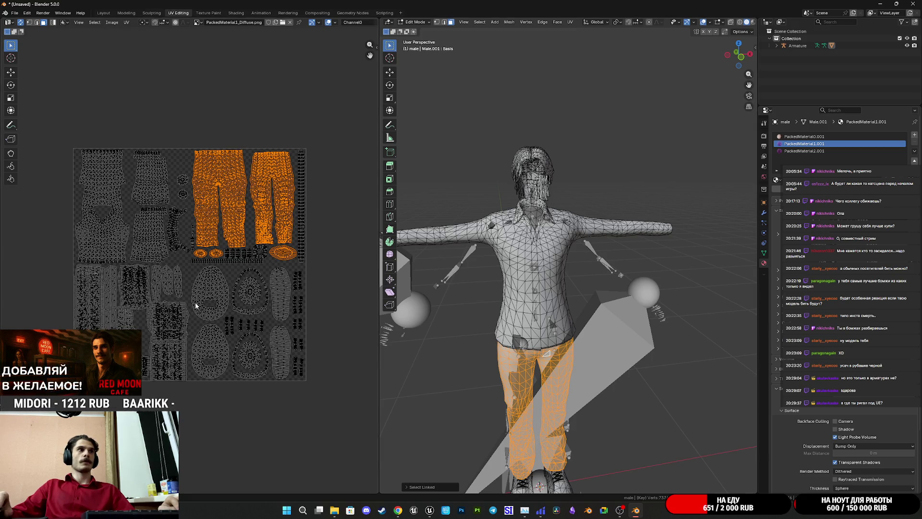
{"action": "key", "text": "l"}
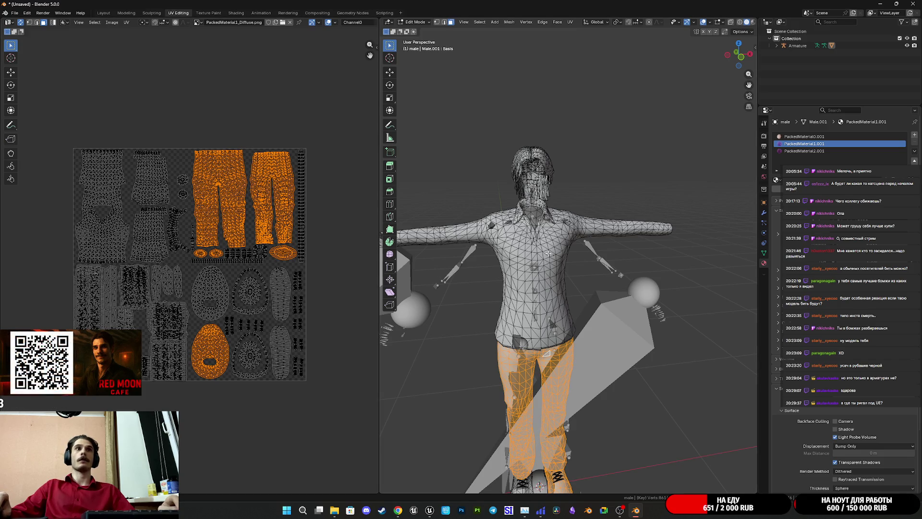
{"action": "left_click", "coordinate": [548, 253]}
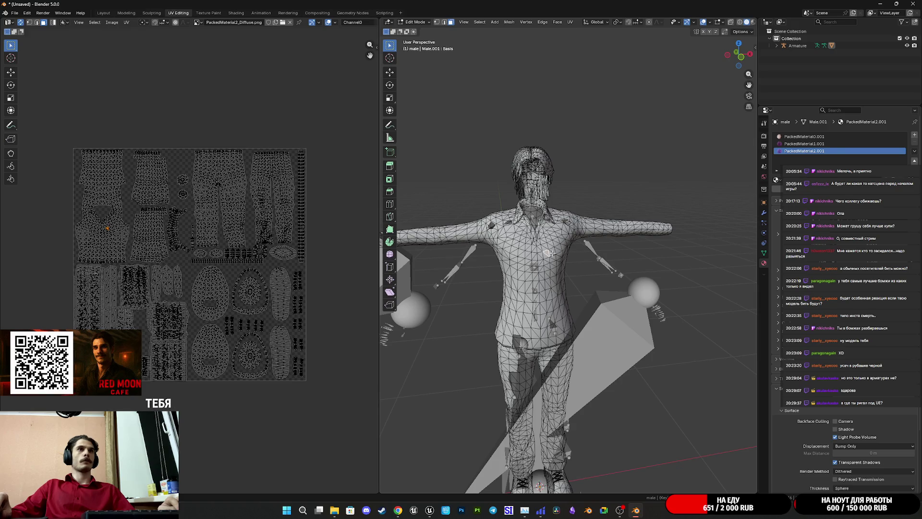
{"action": "left_click", "coordinate": [804, 144]}
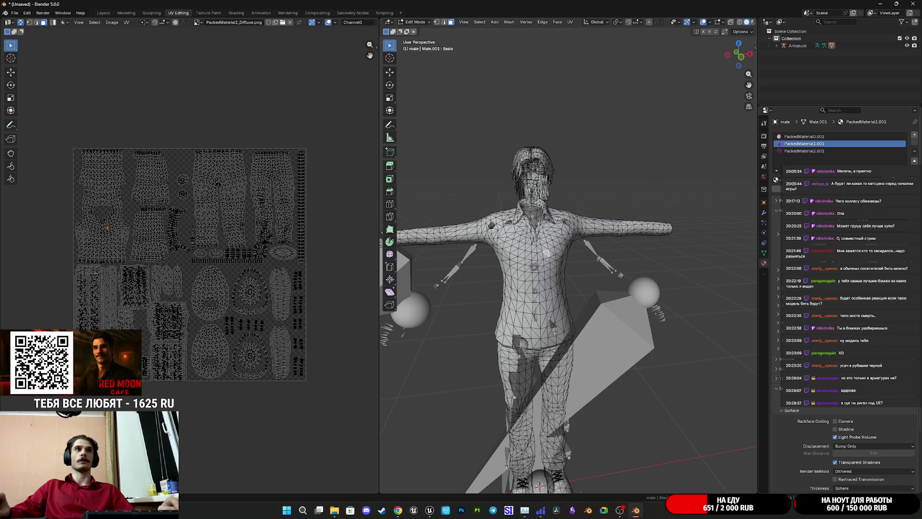
{"action": "left_click", "coordinate": [840, 169]}
{"action": "left_click_drag", "start_coordinate": [730, 223], "coordinate": [672, 231]}
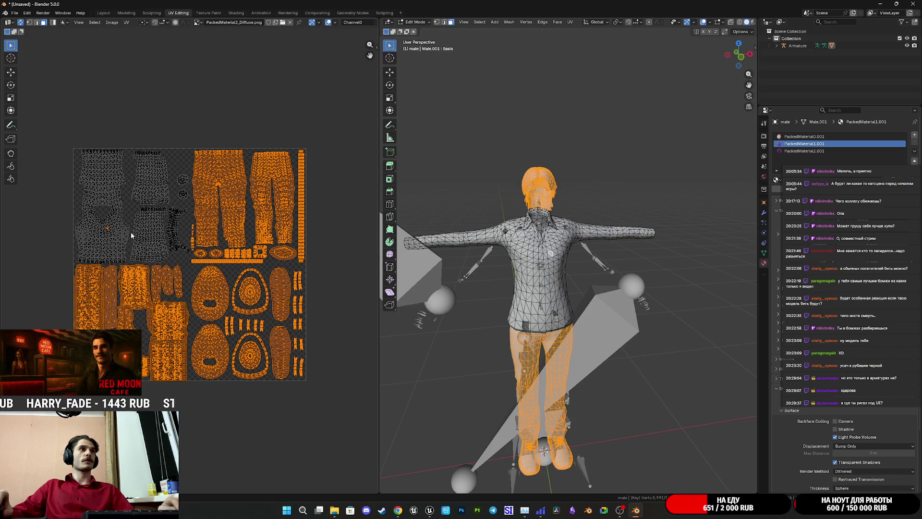
{"action": "scroll", "coordinate": [137, 230], "scroll_direction": "up", "scroll_amount": 6}
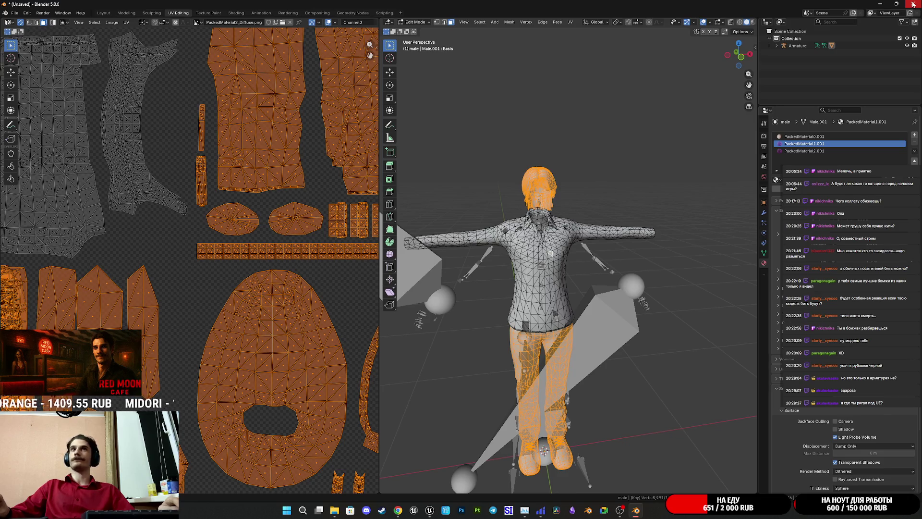
{"action": "left_click", "coordinate": [913, 4]}
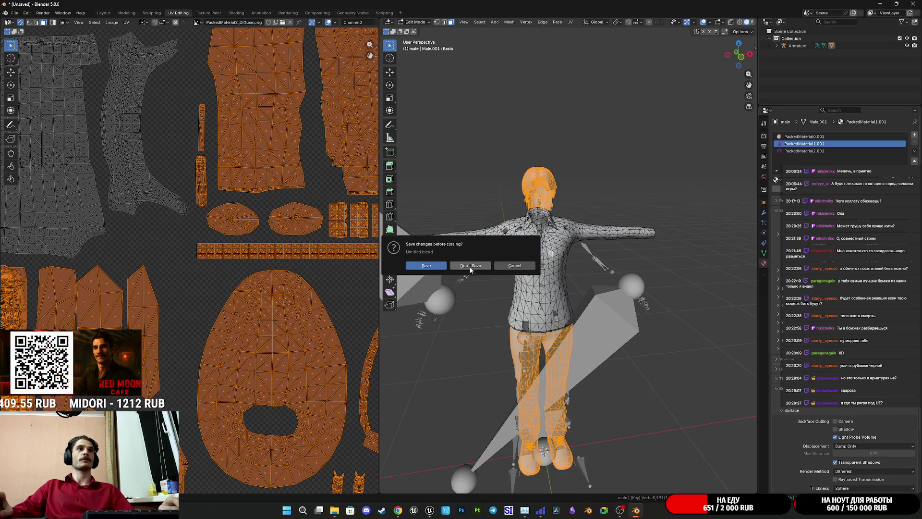
Step: Quit Blender without saving, then inspect and close MaleNorm_PackedMaterial1_BaseColor.1001.png in Photos
{"action": "left_click", "coordinate": [470, 266]}
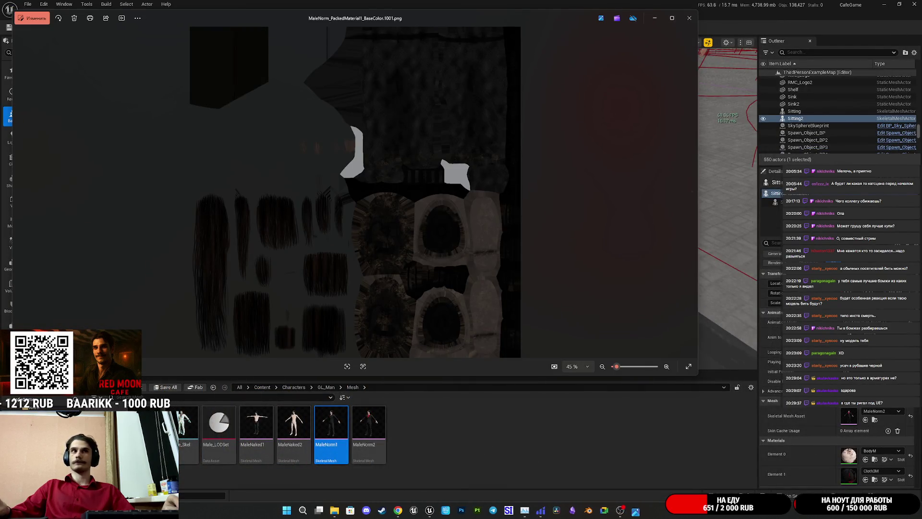
{"action": "scroll", "coordinate": [276, 249], "scroll_direction": "up", "scroll_amount": 3}
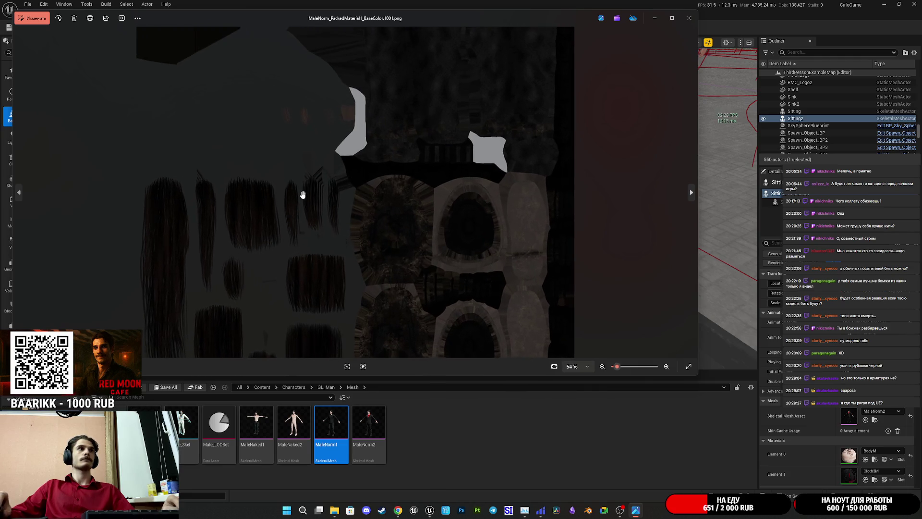
{"action": "scroll", "coordinate": [332, 257], "scroll_direction": "up", "scroll_amount": 5}
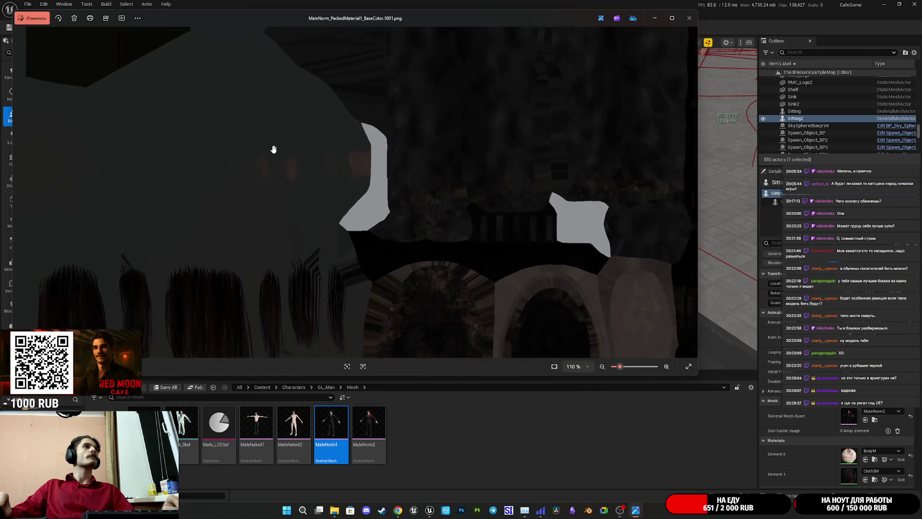
{"action": "scroll", "coordinate": [278, 226], "scroll_direction": "down", "scroll_amount": 2}
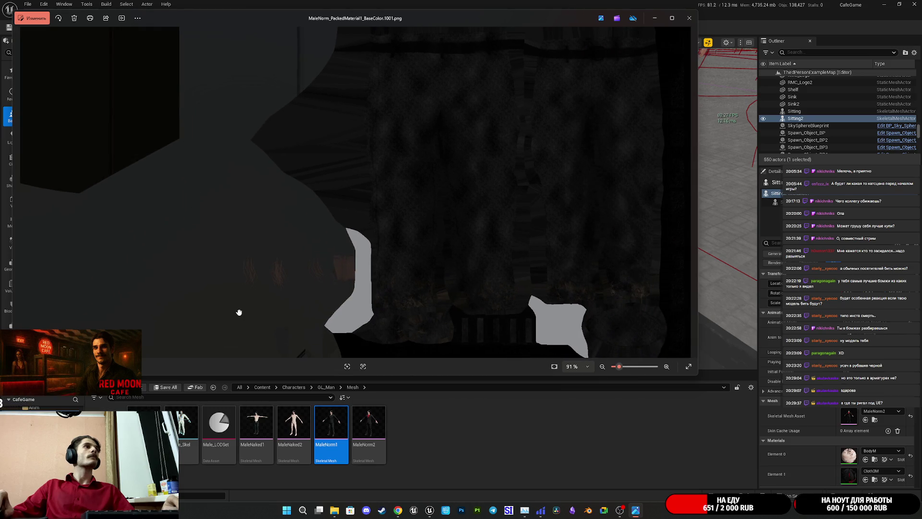
{"action": "scroll", "coordinate": [148, 151], "scroll_direction": "down", "scroll_amount": 5}
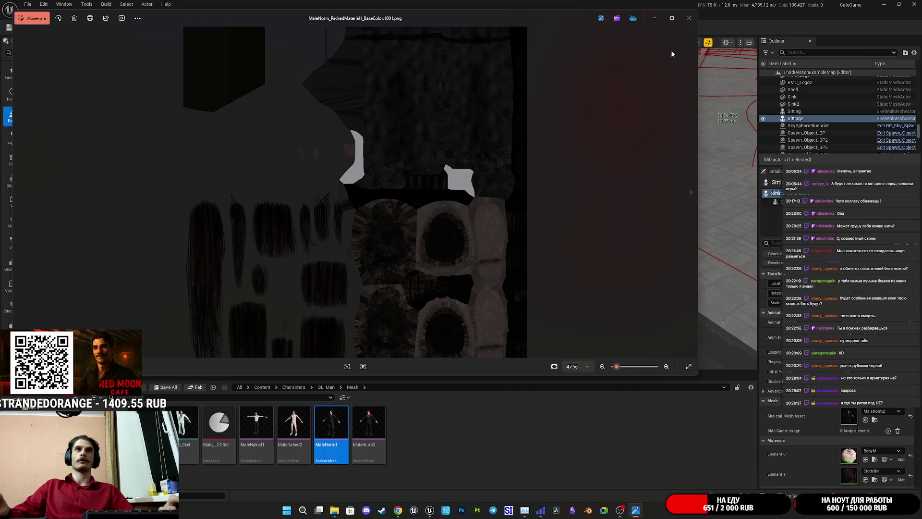
{"action": "left_click", "coordinate": [688, 18]}
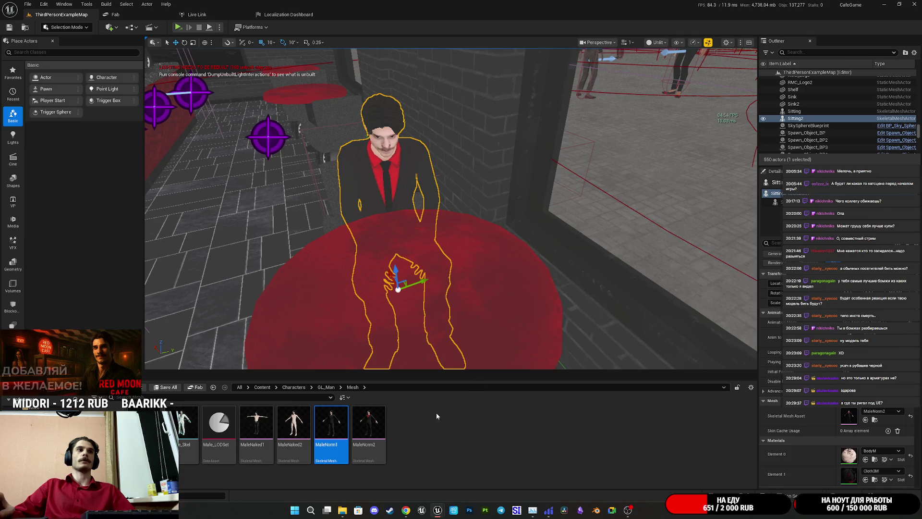
Step: Preview the MaleNorm2 skeletal mesh and inspect the character up close
{"action": "double_click", "coordinate": [371, 418]}
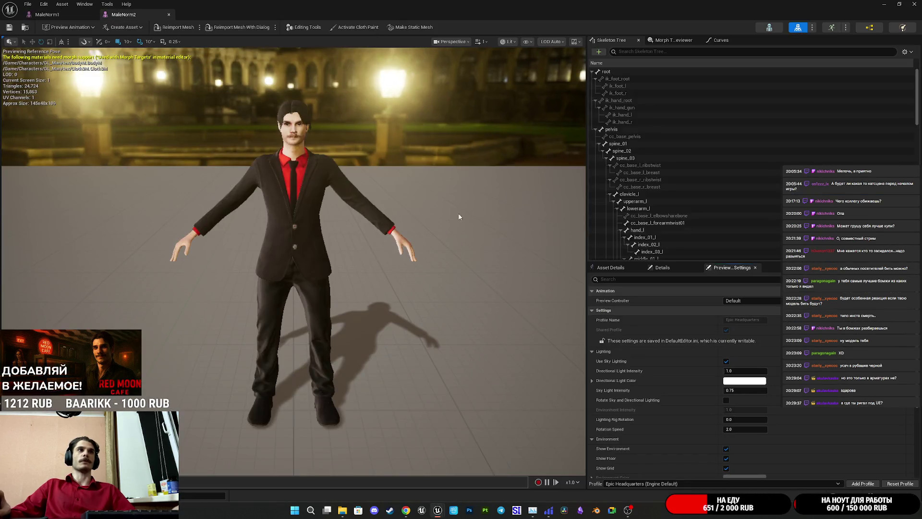
{"action": "left_click", "coordinate": [343, 176]}
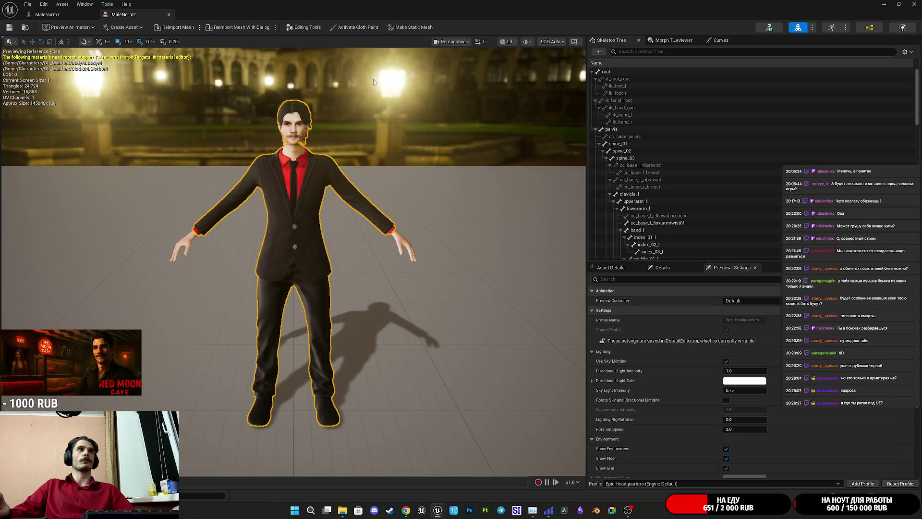
{"action": "middle_click", "coordinate": [134, 17]}
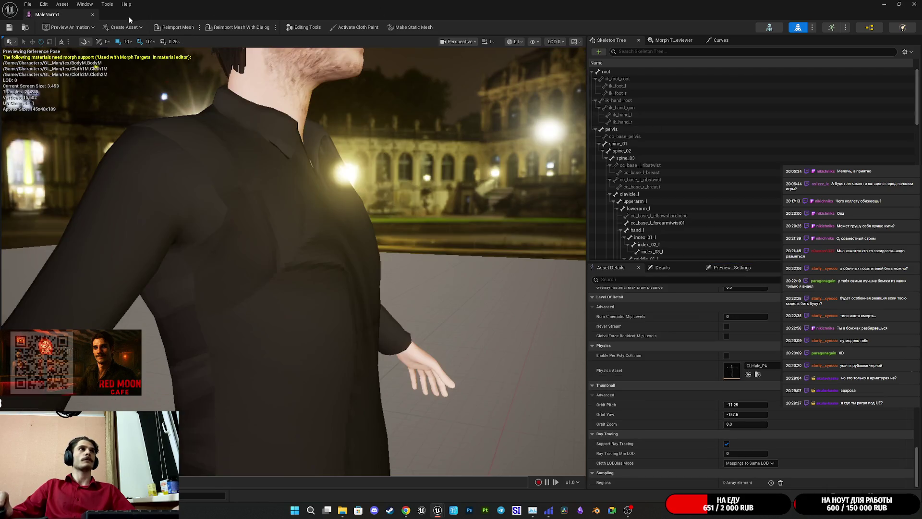
{"action": "mouse_move", "coordinate": [393, 237]}
{"action": "left_mouse_down"}
{"action": "mouse_move", "coordinate": [336, 242]}
{"action": "mouse_move", "coordinate": [391, 243]}
{"action": "left_mouse_up"}
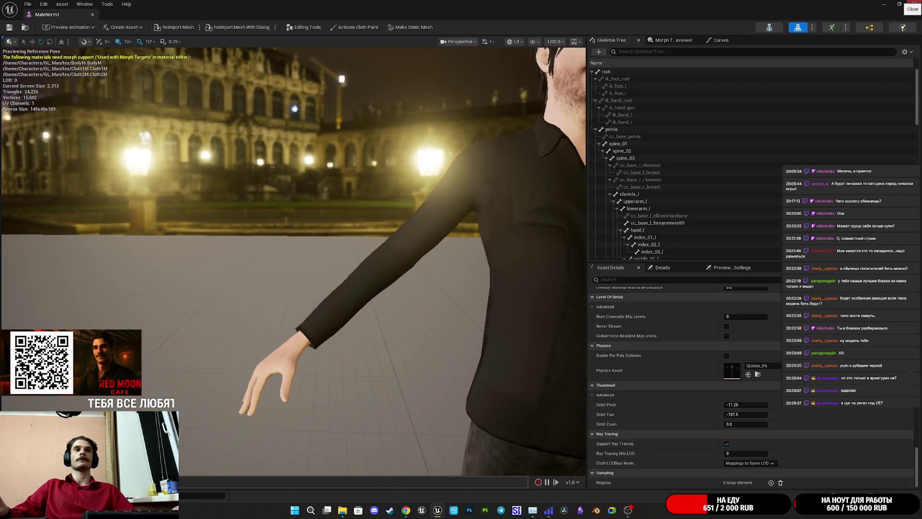
{"action": "left_click", "coordinate": [912, 4]}
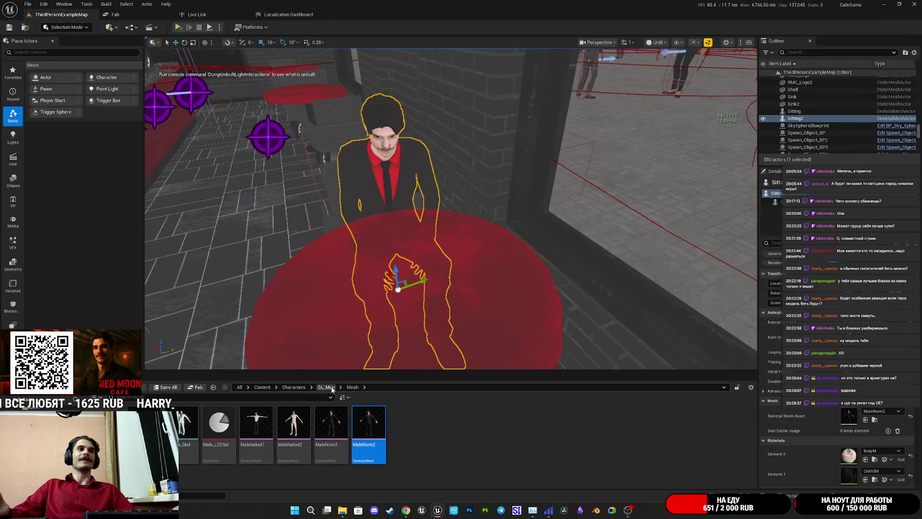
Step: Preview the MaleNorm1 mesh, then open the Cloth2N normal map texture
{"action": "left_click", "coordinate": [332, 426]}
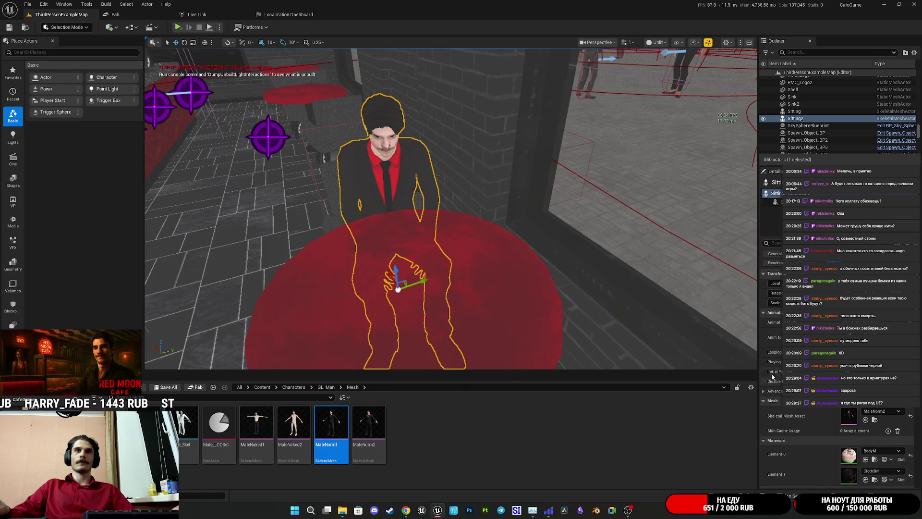
{"action": "double_click", "coordinate": [326, 421]}
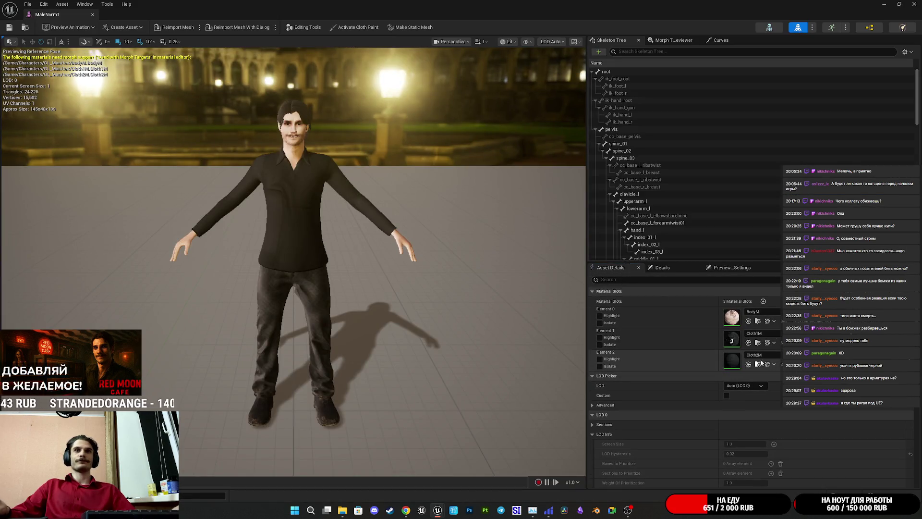
{"action": "left_click", "coordinate": [882, 6]}
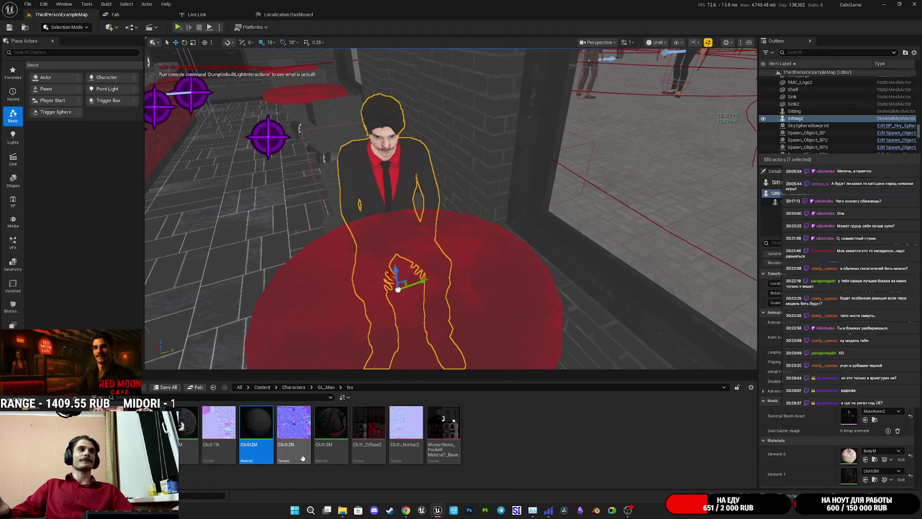
{"action": "mouse_move", "coordinate": [226, 425]}
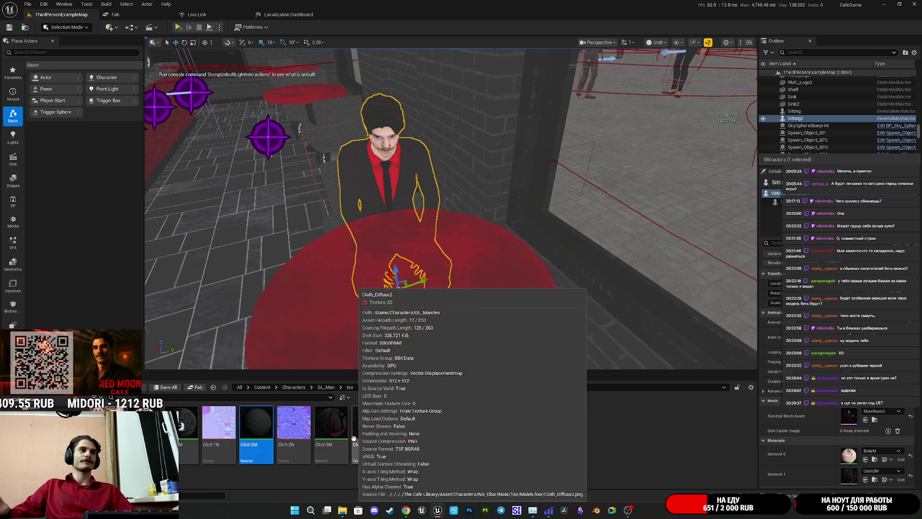
{"action": "double_click", "coordinate": [299, 419]}
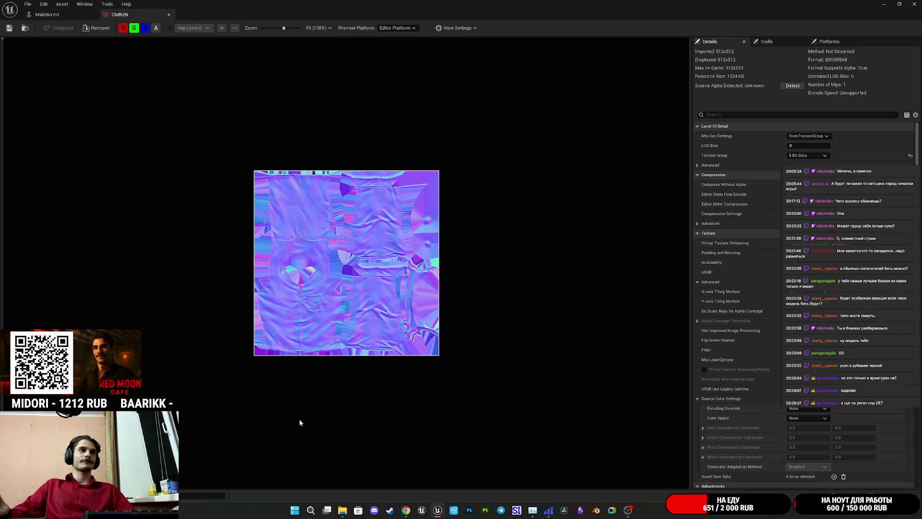